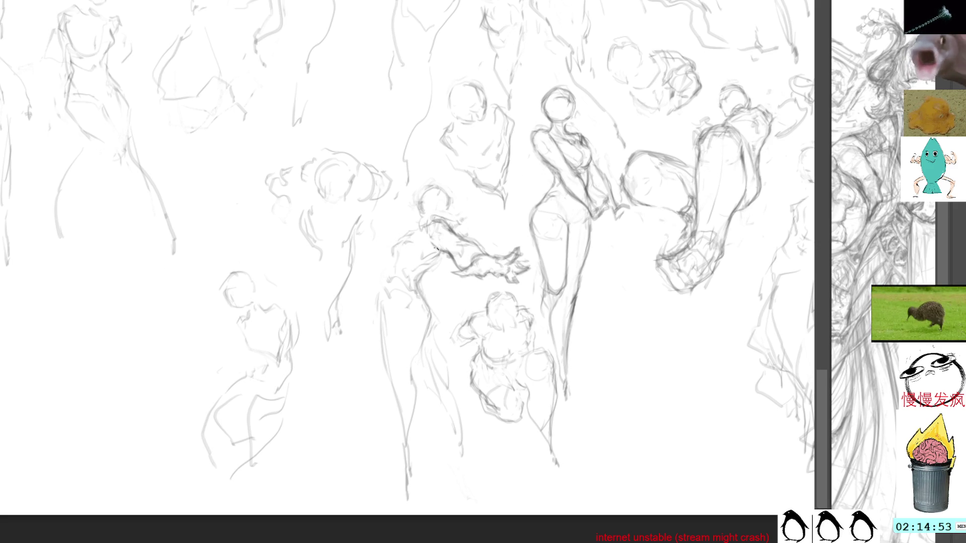
- Darken a torso line on the central bent figure and stroke along its outstretched arm
drag(436, 255, 427, 258)
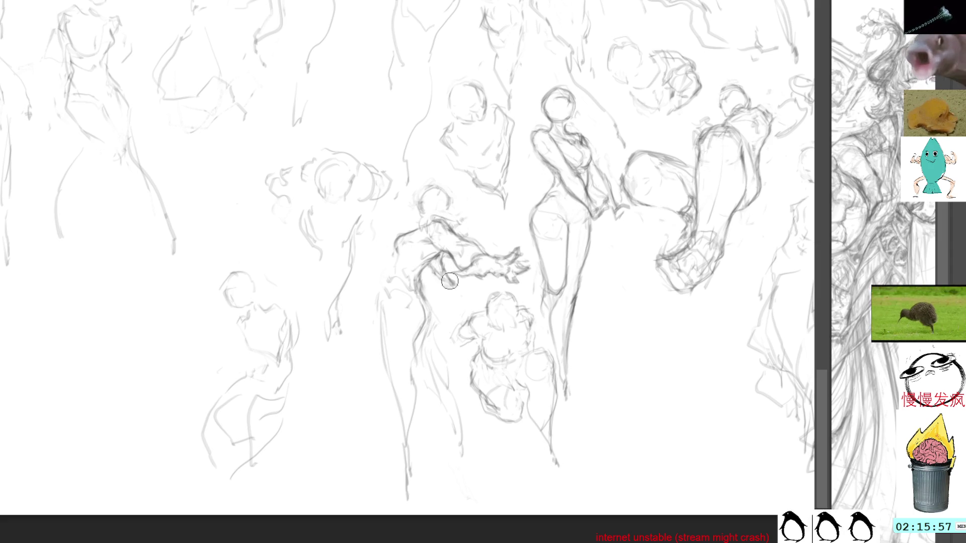
drag(433, 267, 461, 286)
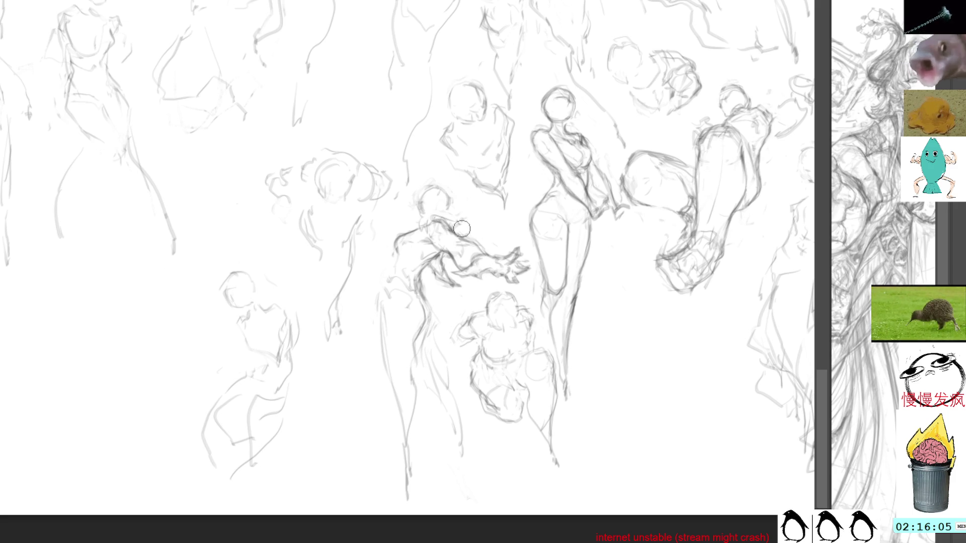
- Redraw the bent figure's shoulder and back and darken its upper body contour
drag(420, 229, 395, 244)
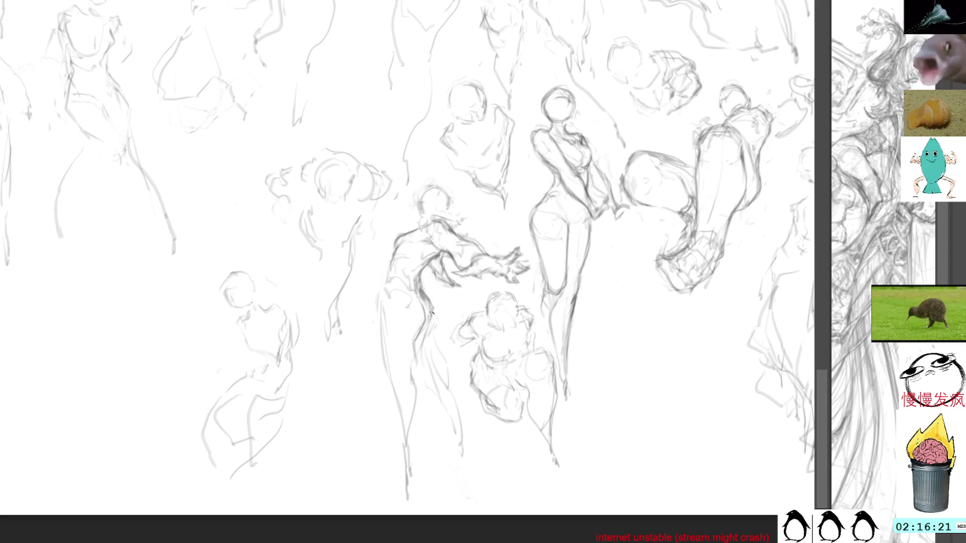
drag(423, 285, 436, 346)
drag(429, 310, 444, 376)
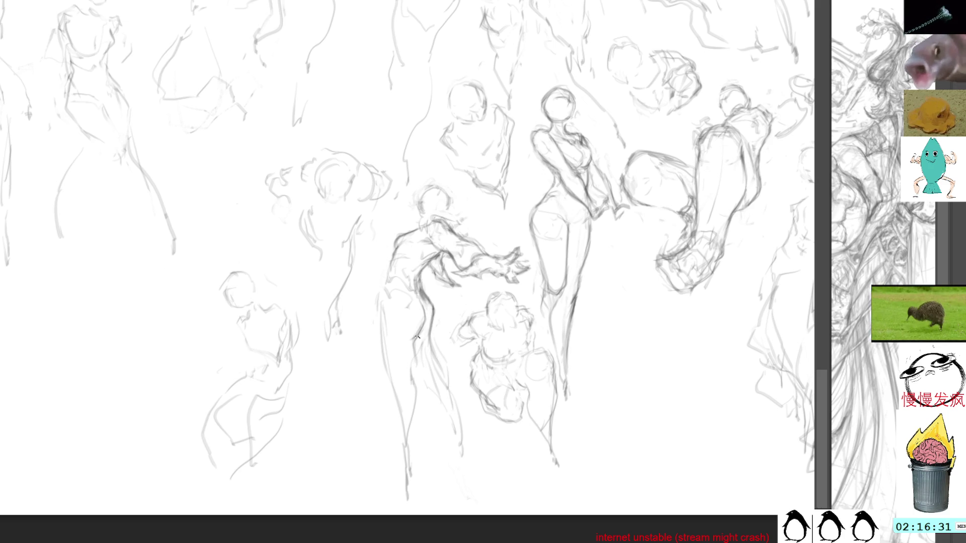
- Darken the bent figure's leg contour with repeated strokes down to the lower leg
drag(415, 338, 418, 352)
drag(418, 350, 416, 417)
drag(414, 376, 412, 450)
drag(417, 395, 410, 450)
drag(417, 411, 413, 468)
drag(420, 375, 412, 472)
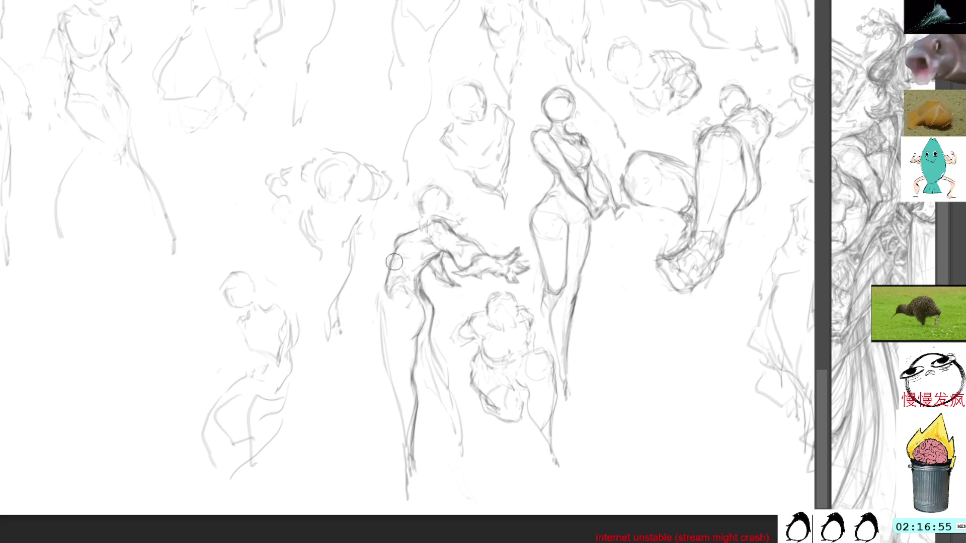
- Stroke the bent figure's left back and hip line repeatedly, carrying it down the leg
drag(388, 268, 388, 352)
drag(384, 304, 388, 367)
mouse_move(376, 284)
mouse_down()
mouse_move(385, 388)
mouse_move(390, 334)
mouse_move(395, 360)
mouse_up()
drag(387, 306, 391, 390)
drag(387, 356, 395, 423)
mouse_move(393, 385)
mouse_down()
mouse_move(410, 478)
mouse_move(408, 464)
mouse_up()
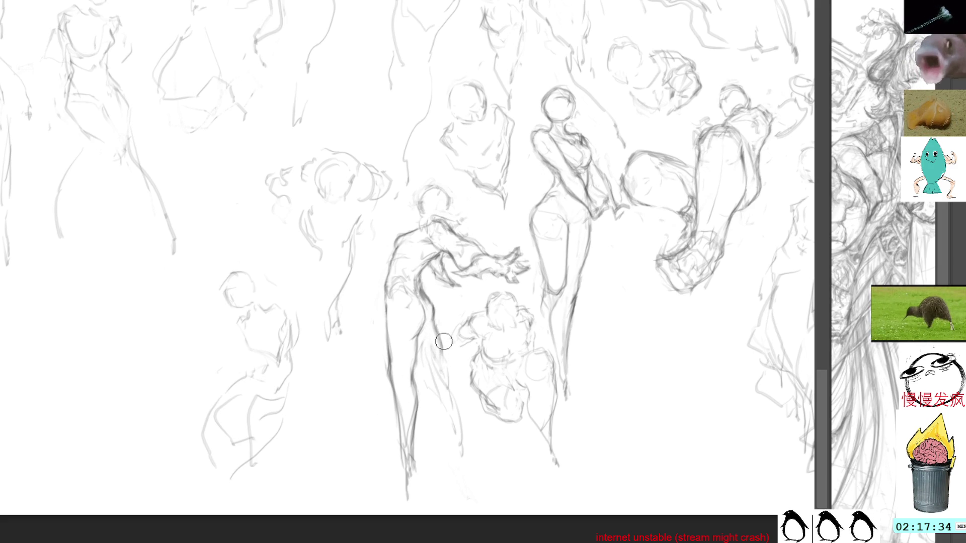
drag(449, 371, 455, 424)
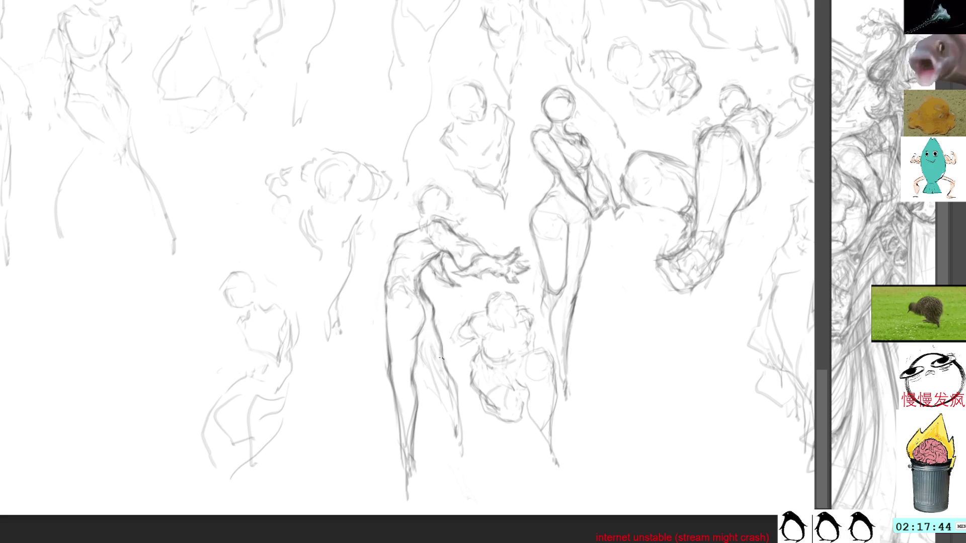
- Sketch faint pencil strokes running down both of the bent figure's legs
drag(445, 358, 457, 417)
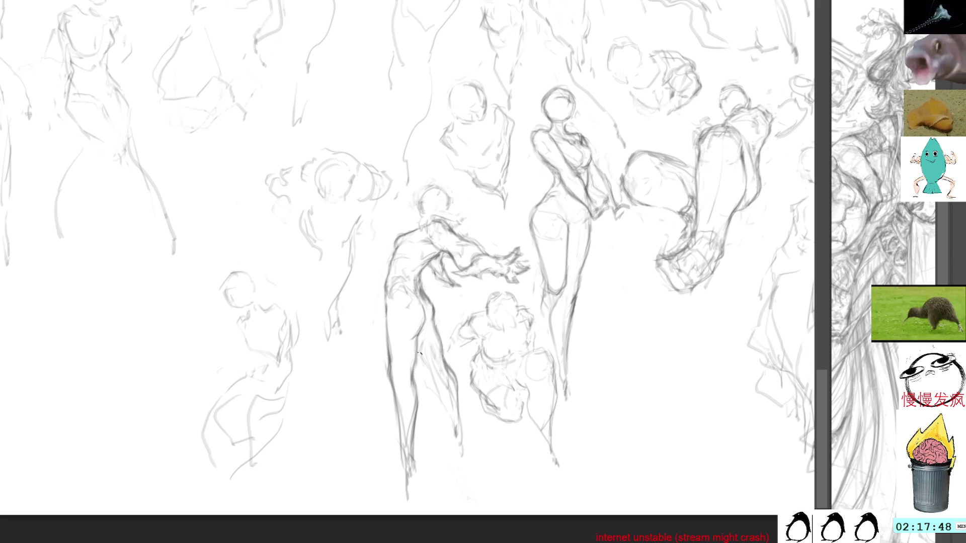
mouse_move(429, 373)
mouse_down()
mouse_move(422, 362)
mouse_move(454, 437)
mouse_up()
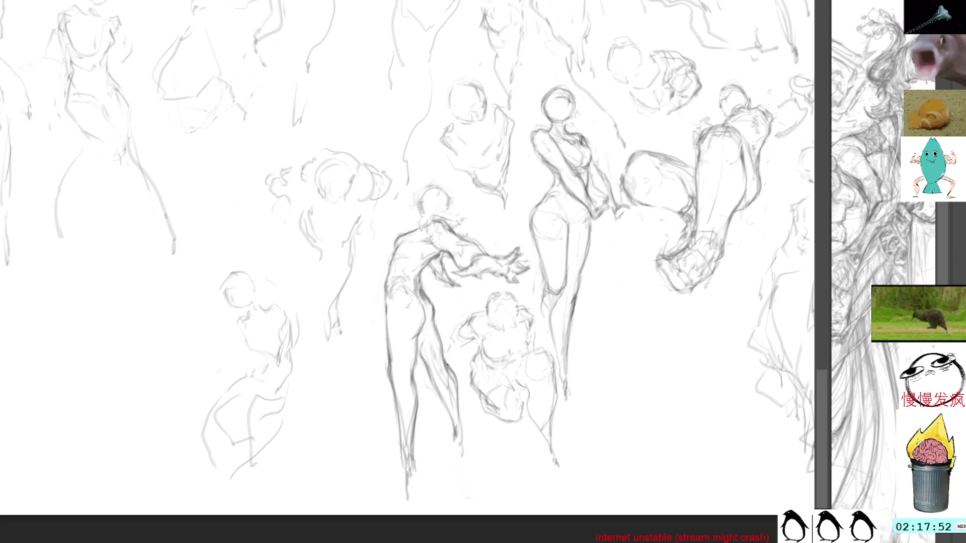
mouse_move(438, 359)
mouse_down()
mouse_move(459, 385)
mouse_move(462, 444)
mouse_move(415, 463)
mouse_up()
- Darken the bent figure's lower left leg and recentre the sheet slightly
drag(415, 424, 411, 461)
mouse_move(414, 453)
mouse_down()
mouse_move(420, 468)
mouse_move(405, 498)
mouse_move(410, 484)
mouse_up()
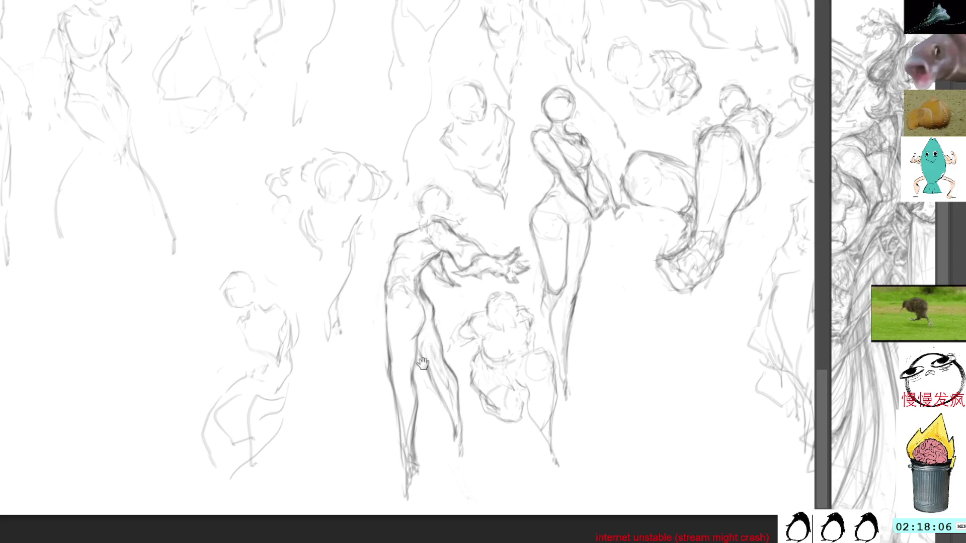
drag(426, 365, 441, 342)
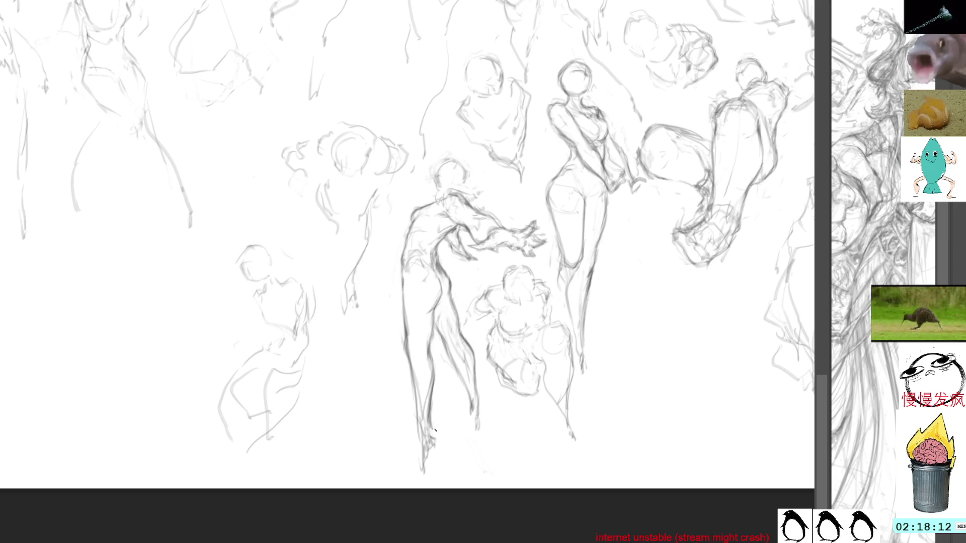
- Sketch the bent figure's foot, then pan the left part of the sheet into view
mouse_move(437, 433)
mouse_down()
mouse_move(433, 463)
mouse_move(417, 433)
mouse_move(427, 471)
mouse_move(437, 452)
mouse_move(425, 472)
mouse_up()
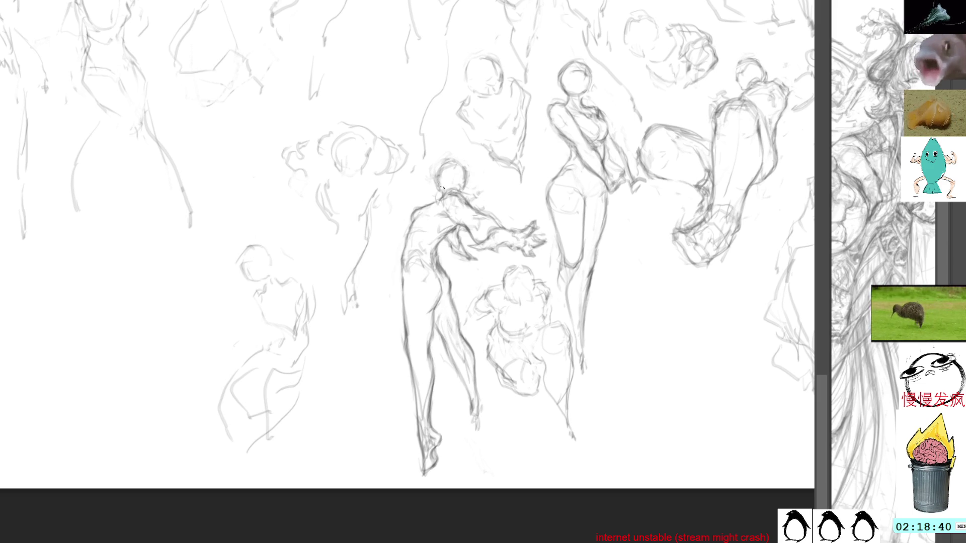
mouse_move(415, 80)
mouse_down()
mouse_move(510, 161)
mouse_move(530, 163)
mouse_up()
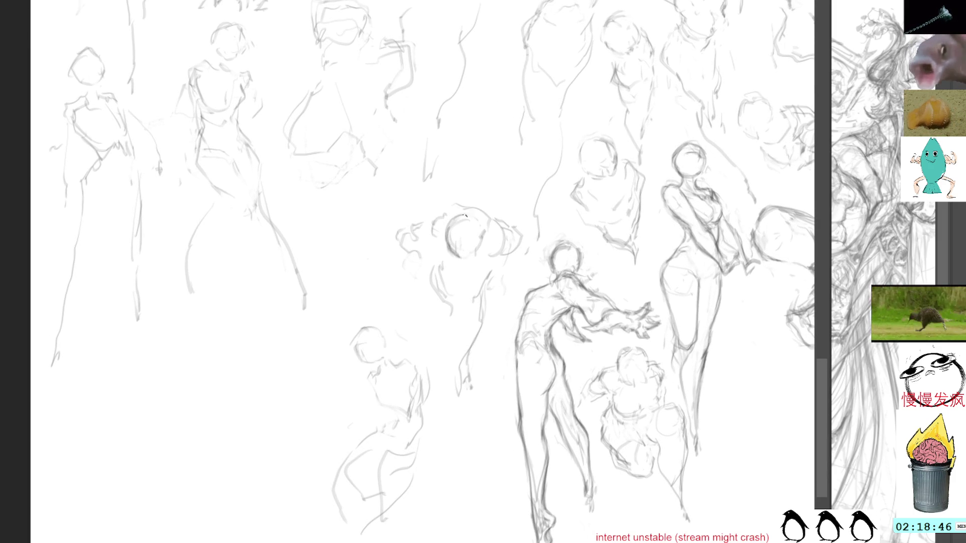
- Darken the curly-haired head's upper-right outline and, with a larger brush, its left edge
mouse_move(458, 217)
mouse_down()
mouse_move(486, 231)
mouse_move(478, 216)
mouse_up()
mouse_move(476, 217)
mouse_down()
mouse_move(486, 244)
mouse_move(458, 211)
mouse_move(450, 249)
mouse_move(448, 220)
mouse_up()
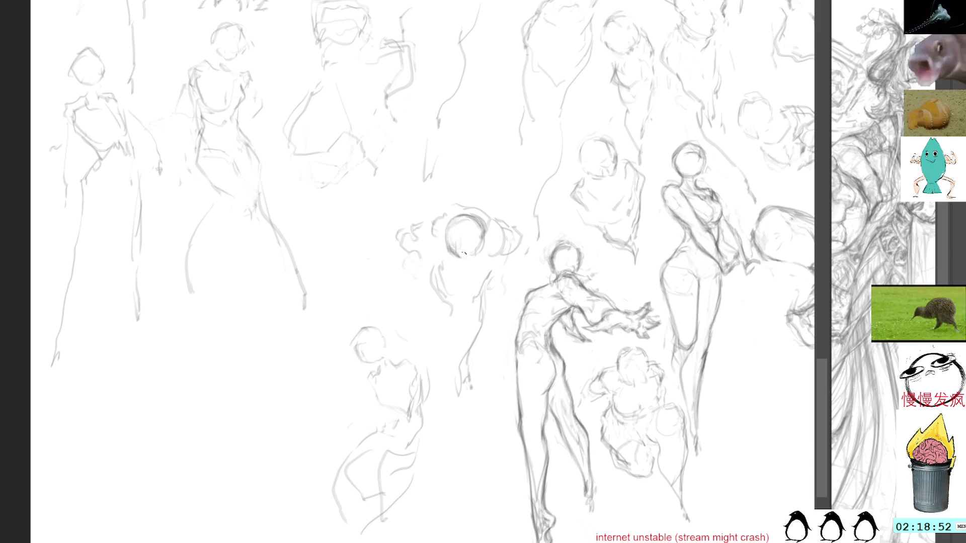
mouse_move(451, 255)
mouse_down()
mouse_move(438, 219)
mouse_move(453, 217)
mouse_move(436, 217)
mouse_move(431, 241)
mouse_move(446, 252)
mouse_move(437, 212)
mouse_move(494, 211)
mouse_move(503, 233)
mouse_move(453, 207)
mouse_move(430, 217)
mouse_move(441, 211)
mouse_move(427, 227)
mouse_move(430, 240)
mouse_move(443, 236)
mouse_move(437, 246)
mouse_move(428, 240)
mouse_up()
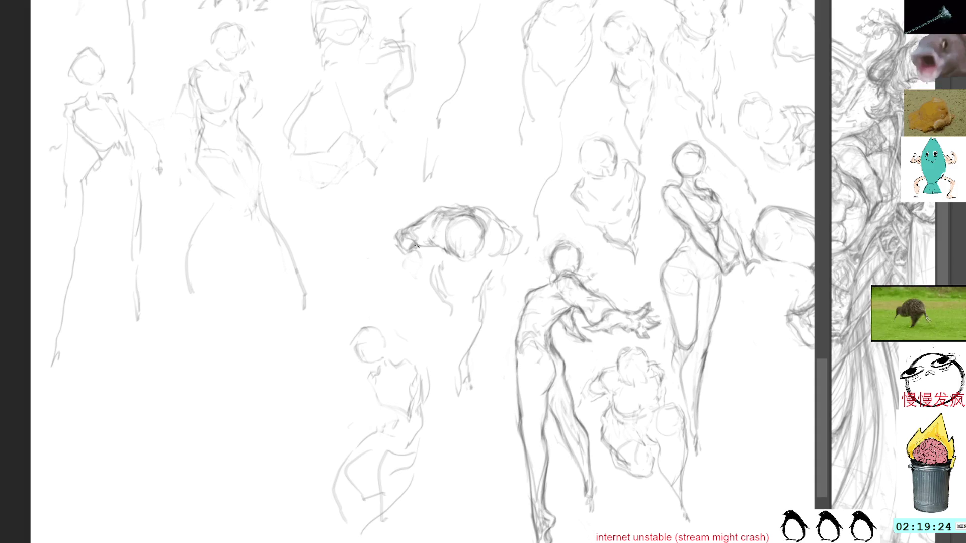
key(bracketright)
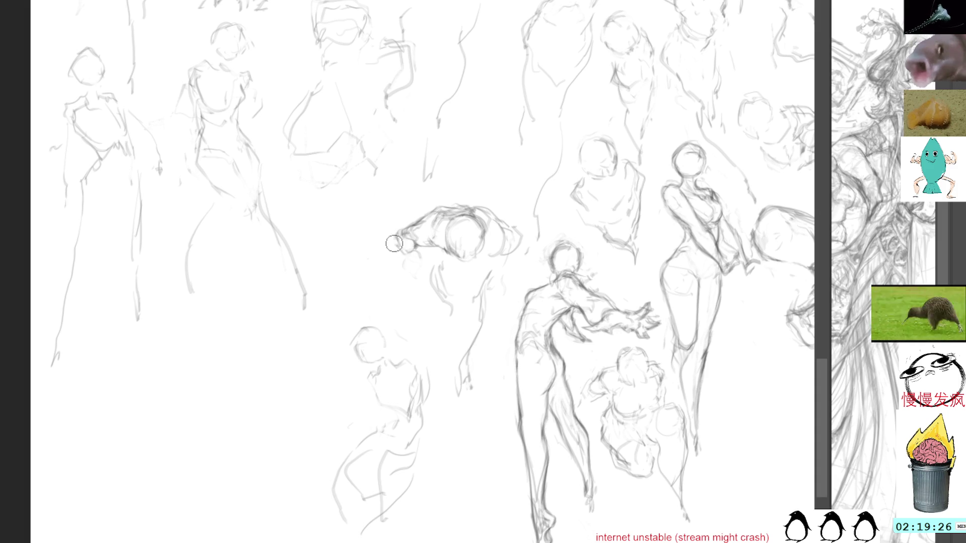
drag(396, 237, 420, 256)
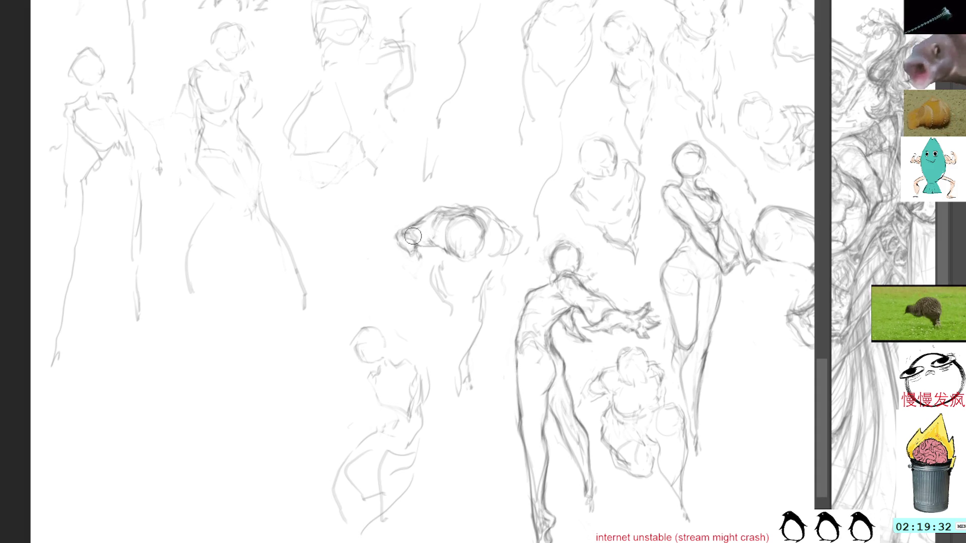
drag(414, 247, 424, 243)
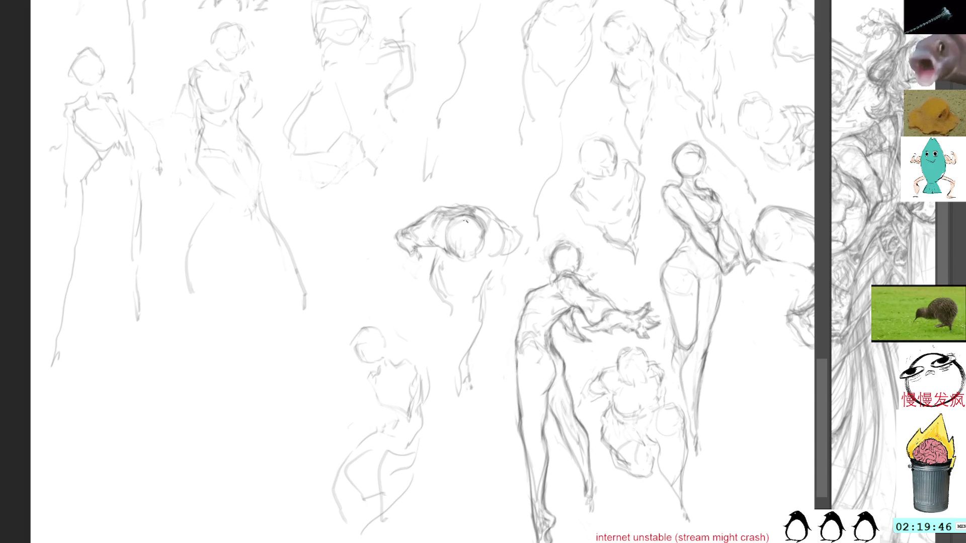
- Sketch the hunched figure's hanging left arm and first torso strokes, then deselect
drag(436, 255, 433, 292)
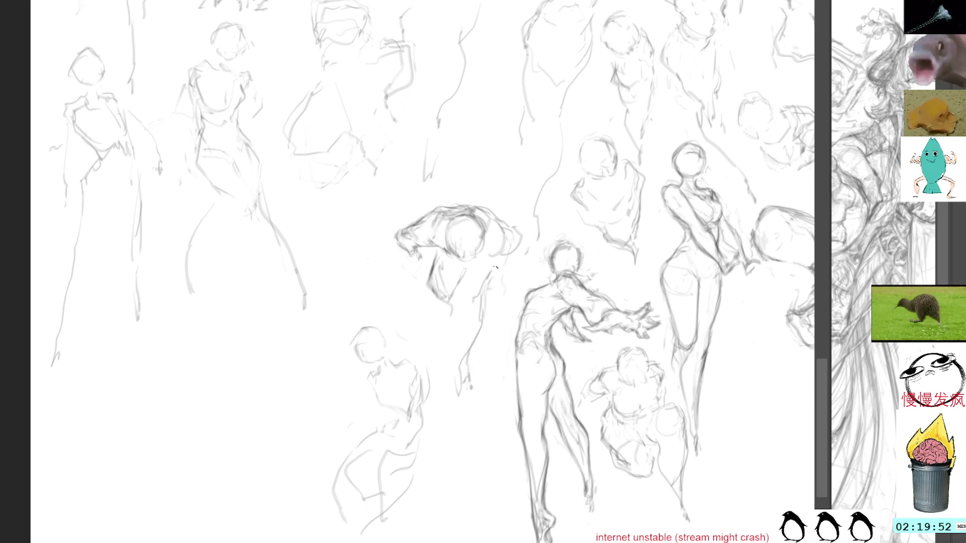
mouse_move(467, 265)
mouse_down()
mouse_move(451, 283)
mouse_move(454, 308)
mouse_up()
drag(469, 281, 459, 305)
key(ctrl+shift+a)
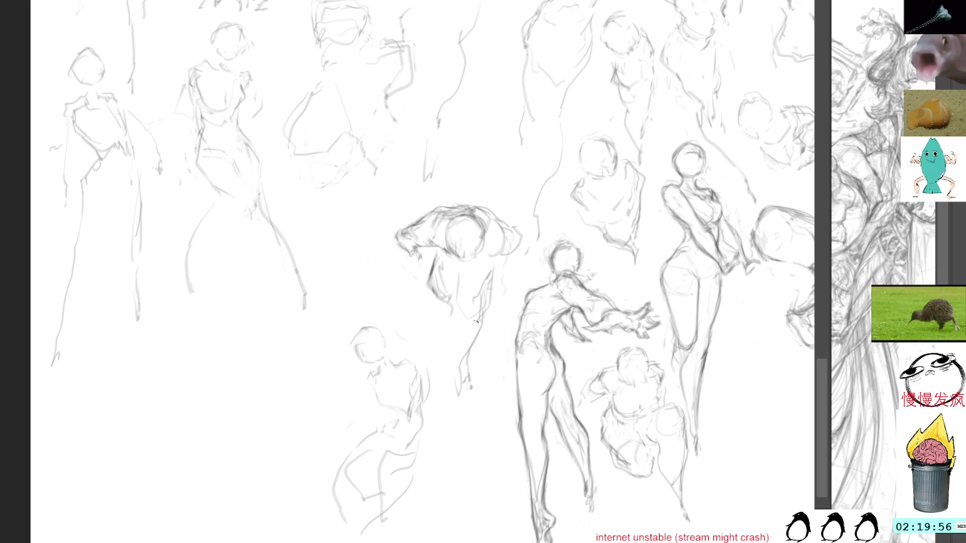
- Delete a misplaced left torso stroke and sketch the torso's overall shape instead
drag(431, 259, 442, 310)
mouse_move(439, 258)
mouse_down()
mouse_move(421, 276)
mouse_move(425, 302)
mouse_move(435, 258)
mouse_up()
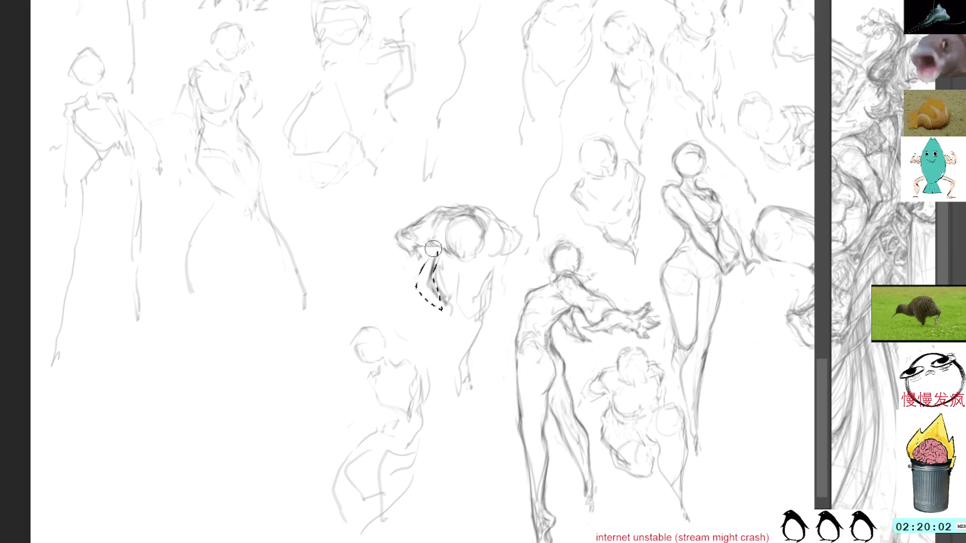
key(Delete)
key(ctrl+d)
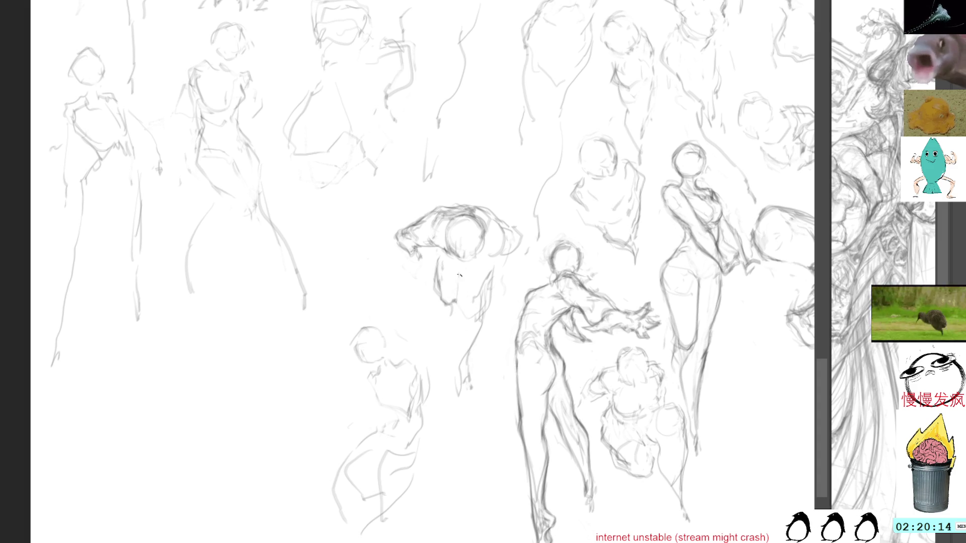
mouse_move(455, 271)
mouse_down()
mouse_move(478, 322)
mouse_move(493, 262)
mouse_up()
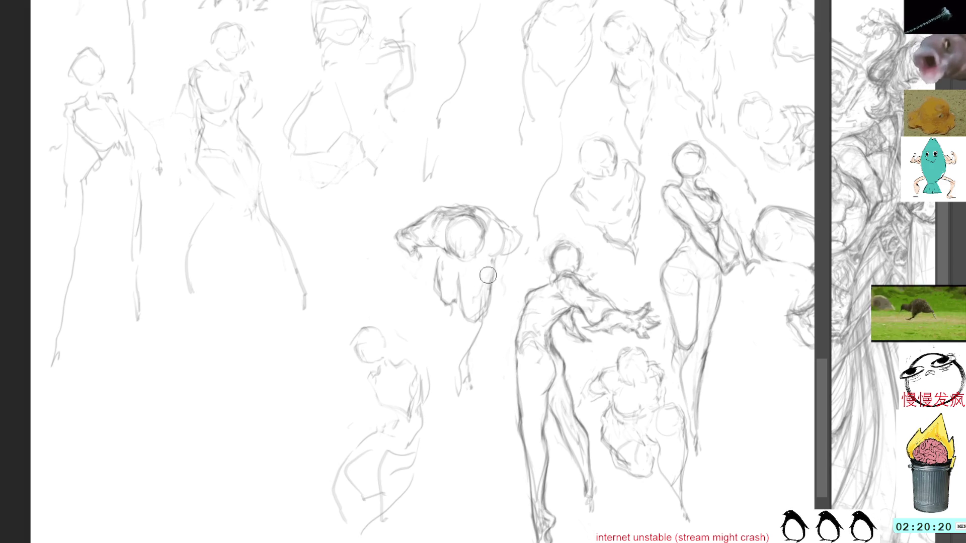
- Draw the torso's right edge, darken the lower torso, and extend the left leg downward
mouse_move(494, 268)
mouse_down()
mouse_move(477, 332)
mouse_move(481, 325)
mouse_move(466, 327)
mouse_move(474, 323)
mouse_up()
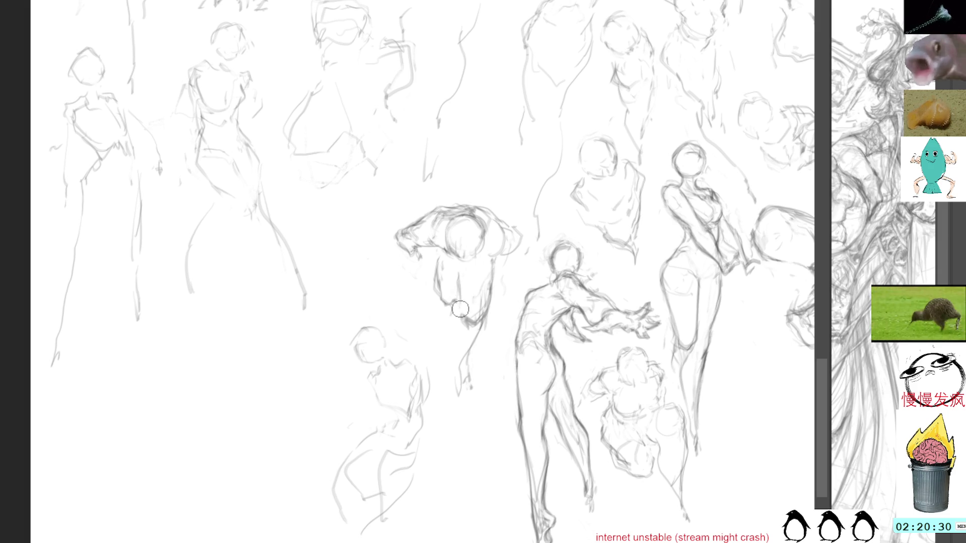
mouse_move(460, 291)
mouse_down()
mouse_move(461, 314)
mouse_move(471, 326)
mouse_move(484, 320)
mouse_move(478, 331)
mouse_move(485, 321)
mouse_up()
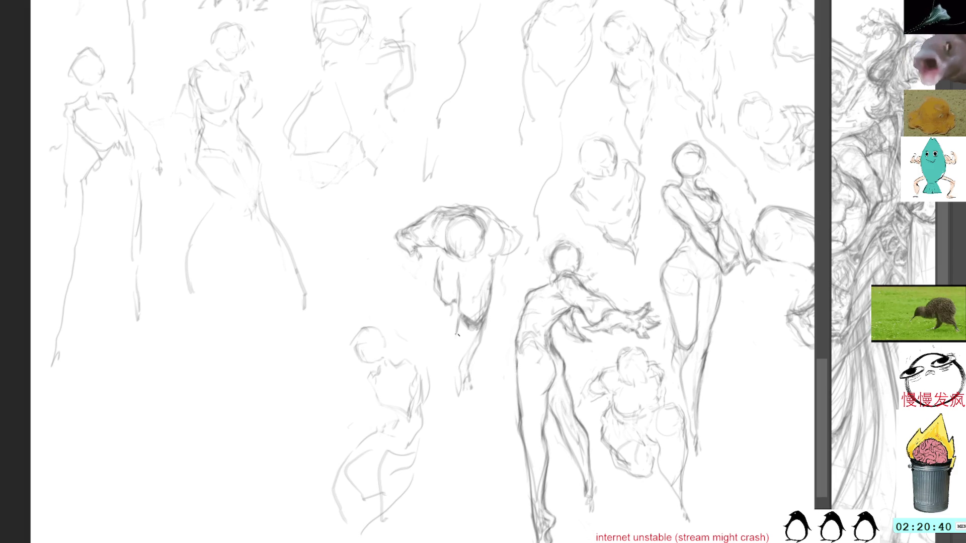
drag(460, 372, 460, 403)
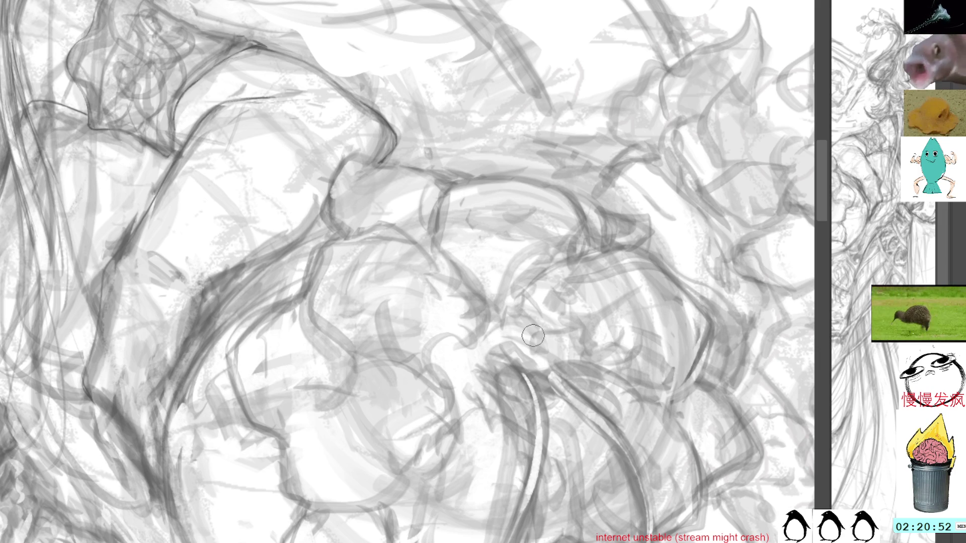
- Add a faint stroke, zoom in, and handwrite 'larb' with a small scribbled note beneath
mouse_move(313, 301)
mouse_down()
mouse_move(352, 312)
mouse_move(380, 338)
mouse_up()
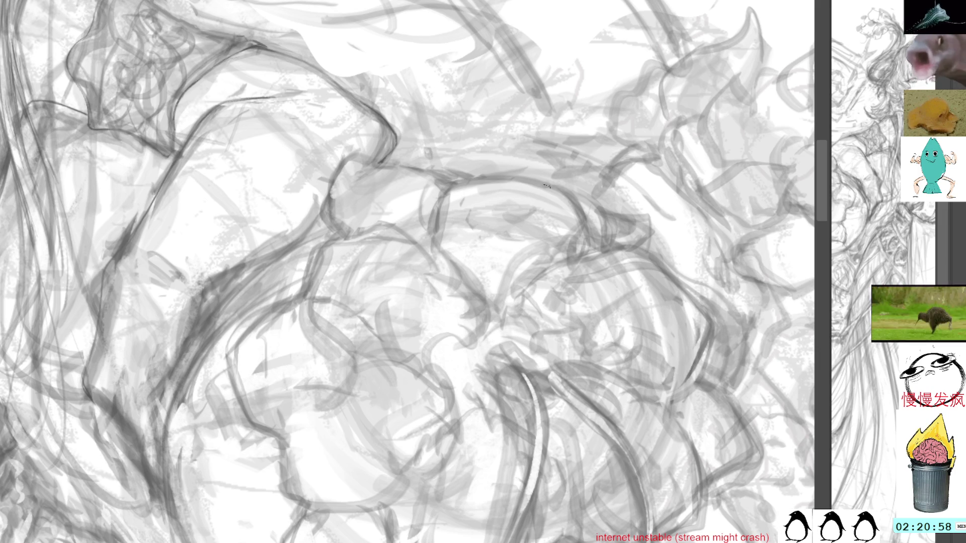
scroll(523, 68, up, 5)
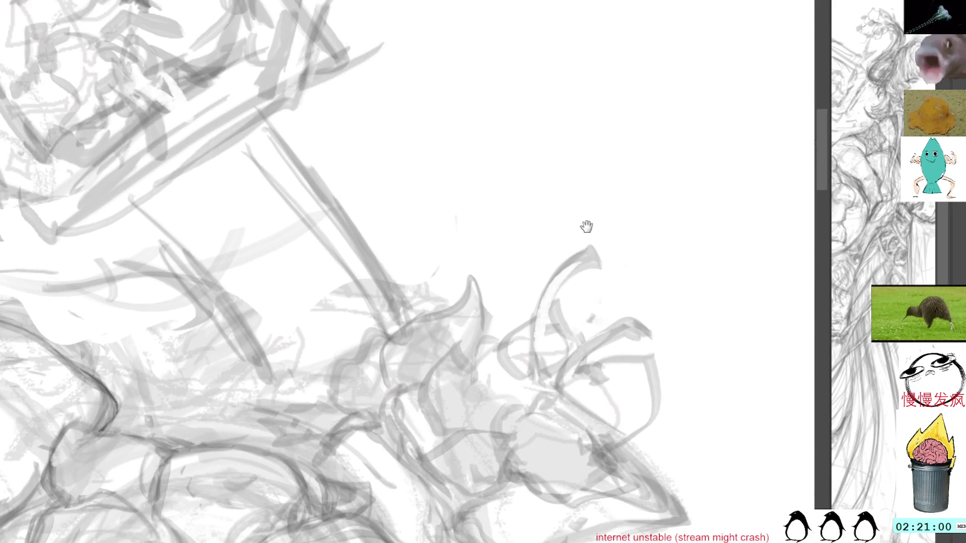
mouse_move(502, 142)
mouse_down()
mouse_move(523, 151)
mouse_move(583, 136)
mouse_move(566, 150)
mouse_up()
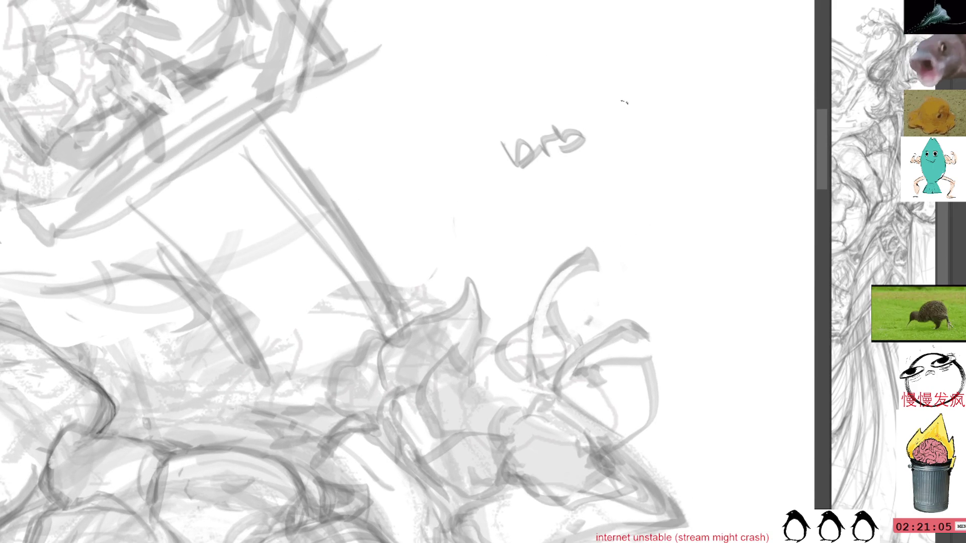
drag(569, 174, 593, 176)
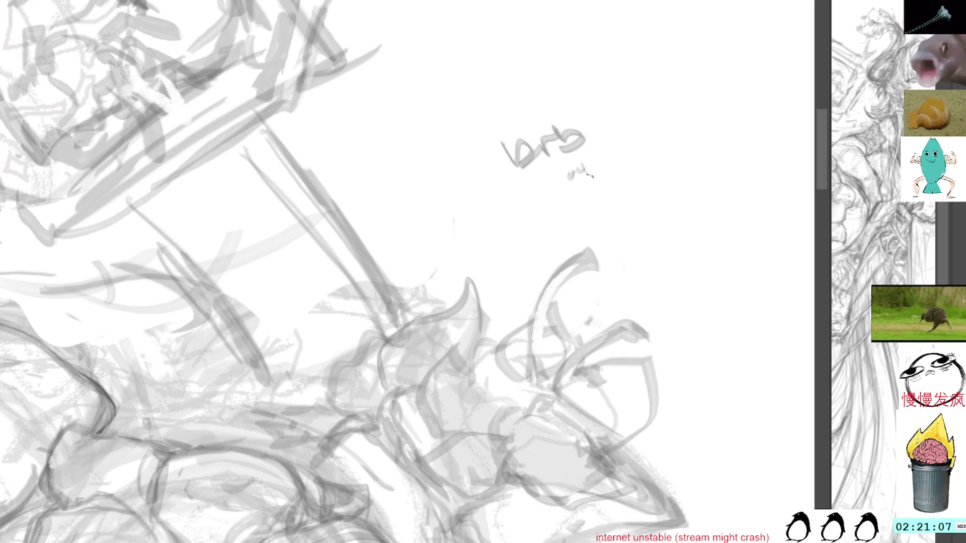
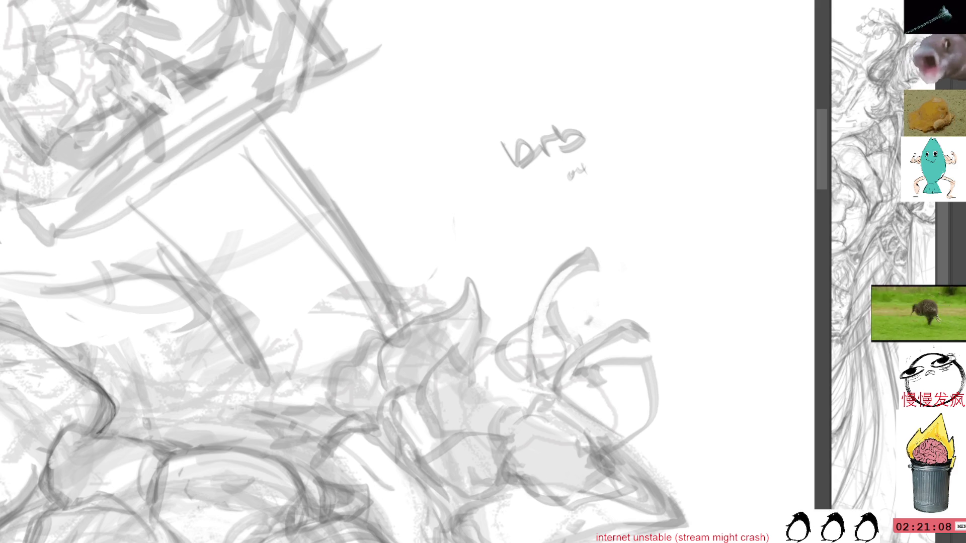
- Lasso and delete the 'larb' scribble, return to the brush, and zoom in on the girl's face
mouse_move(564, 127)
mouse_down()
mouse_move(524, 194)
mouse_move(597, 108)
mouse_up()
key(Delete)
key(ctrl+d)
key(b)
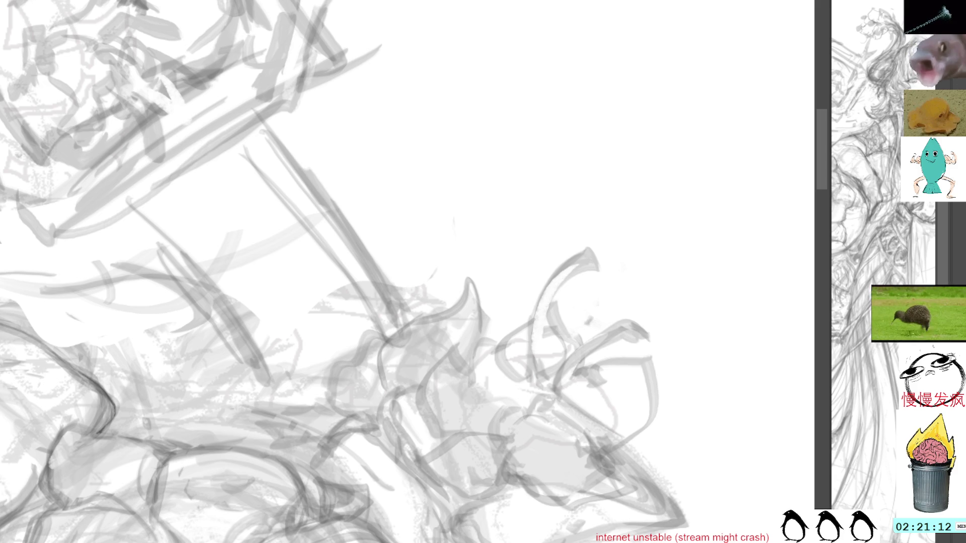
drag(324, 110, 545, 158)
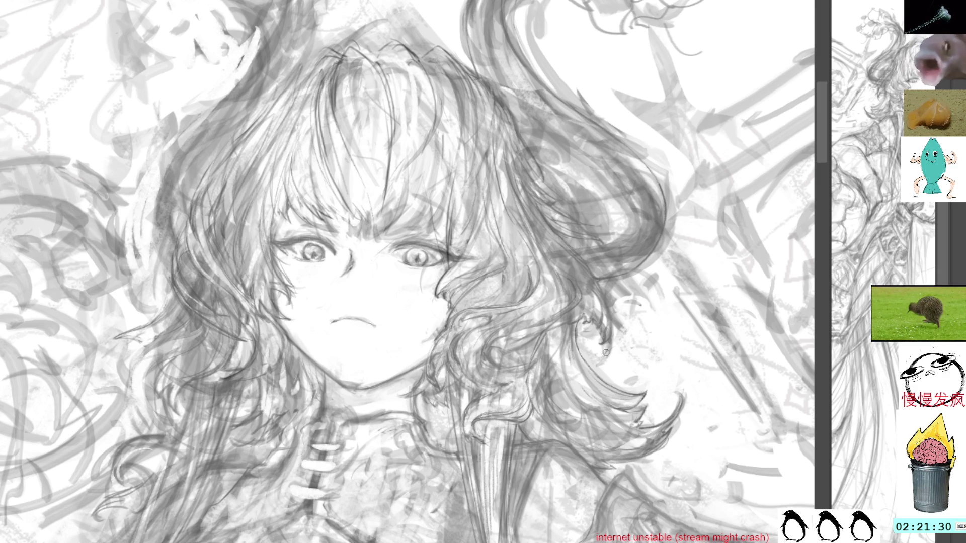
drag(647, 322, 659, 339)
key(ctrl+z)
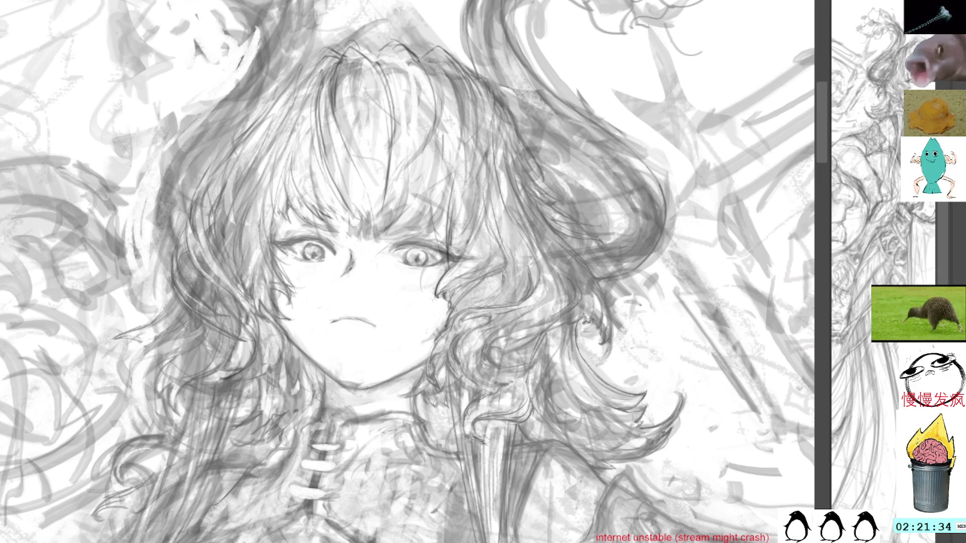
drag(653, 316, 690, 352)
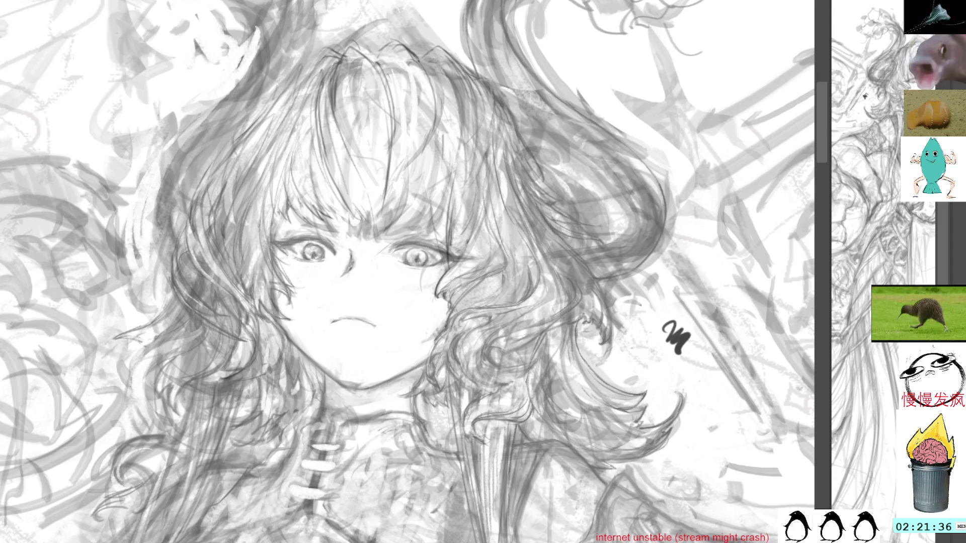
key(ctrl+z)
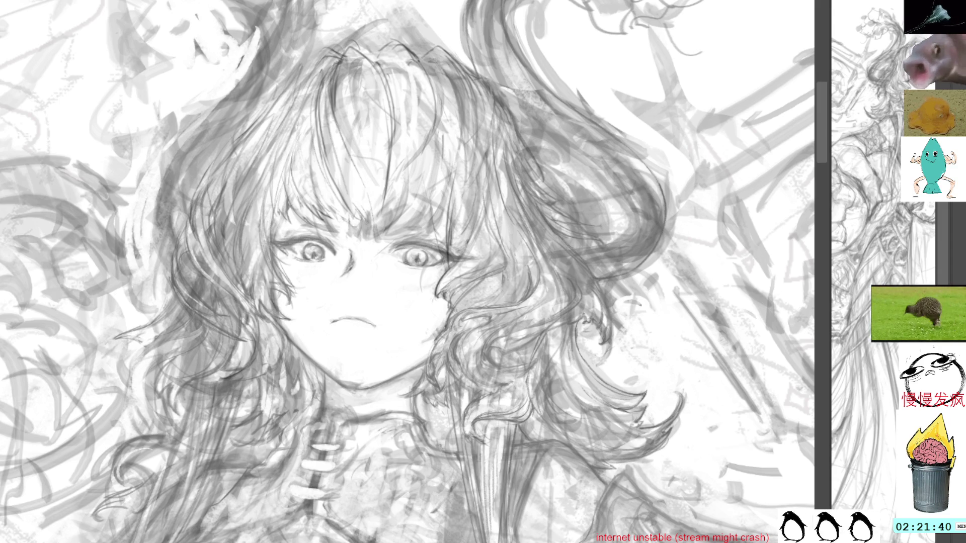
mouse_move(659, 334)
mouse_down()
mouse_move(676, 355)
mouse_move(669, 373)
mouse_move(718, 319)
mouse_move(724, 382)
mouse_up()
key(ctrl+z)
key(ctrl+z)
key(ctrl+z)
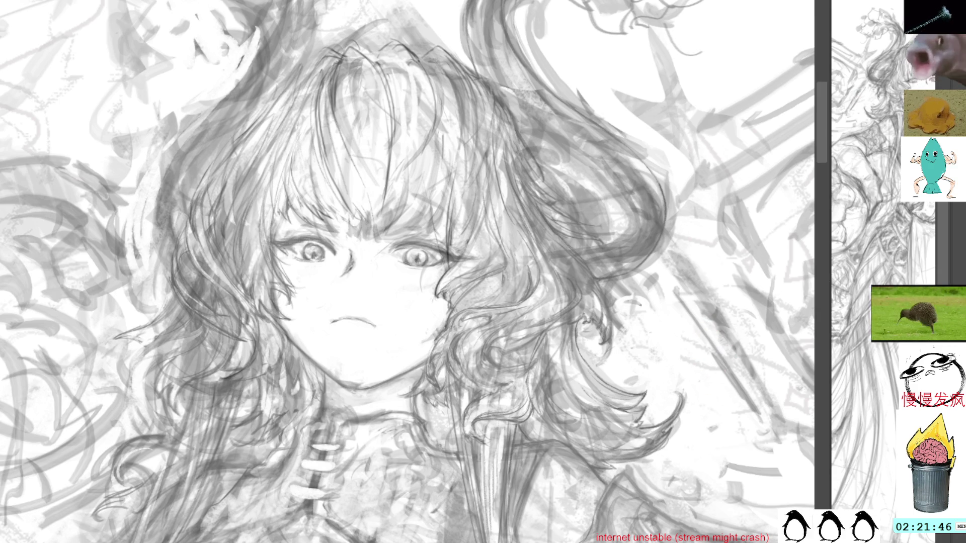
mouse_move(681, 325)
mouse_down()
mouse_move(720, 352)
mouse_move(709, 393)
mouse_up()
key(ctrl+z)
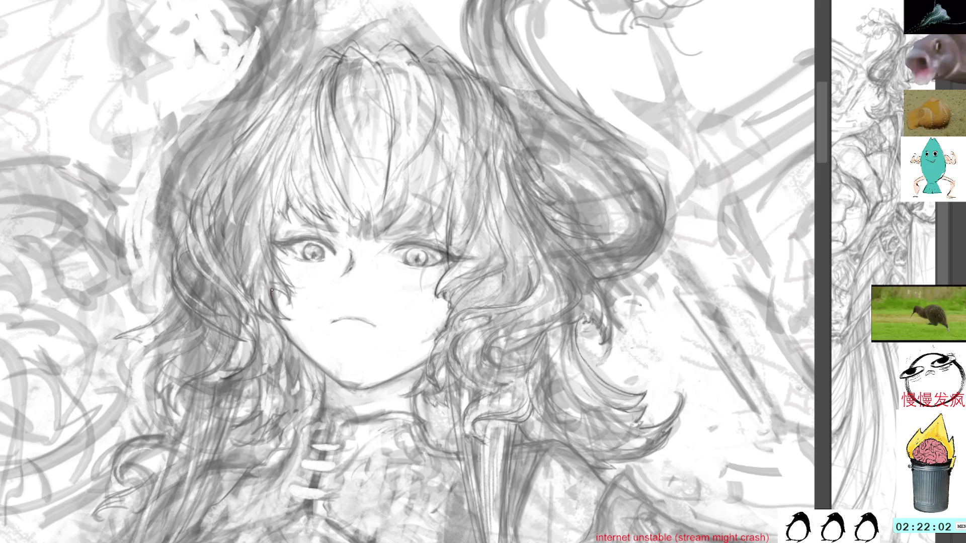
mouse_move(272, 290)
mouse_down()
mouse_move(290, 319)
mouse_move(276, 317)
mouse_up()
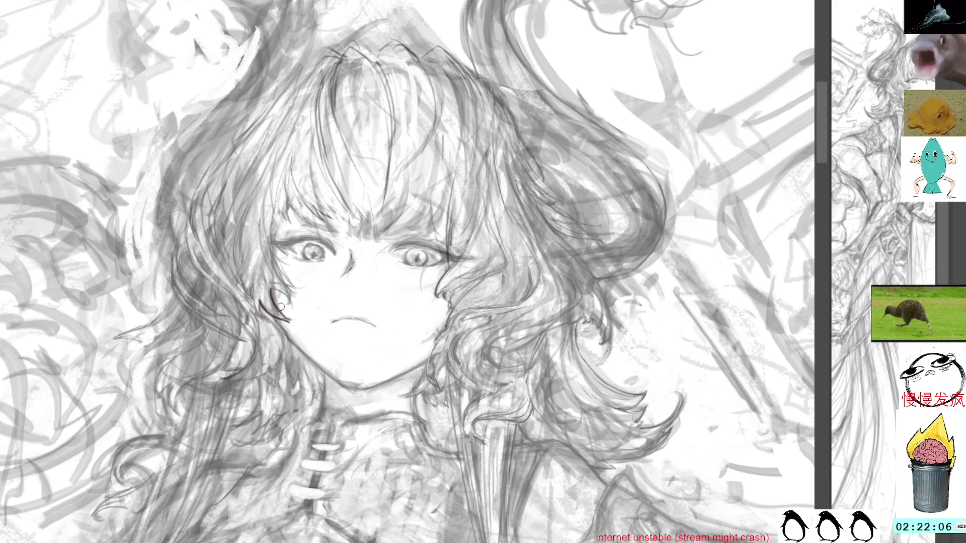
key(ctrl+z)
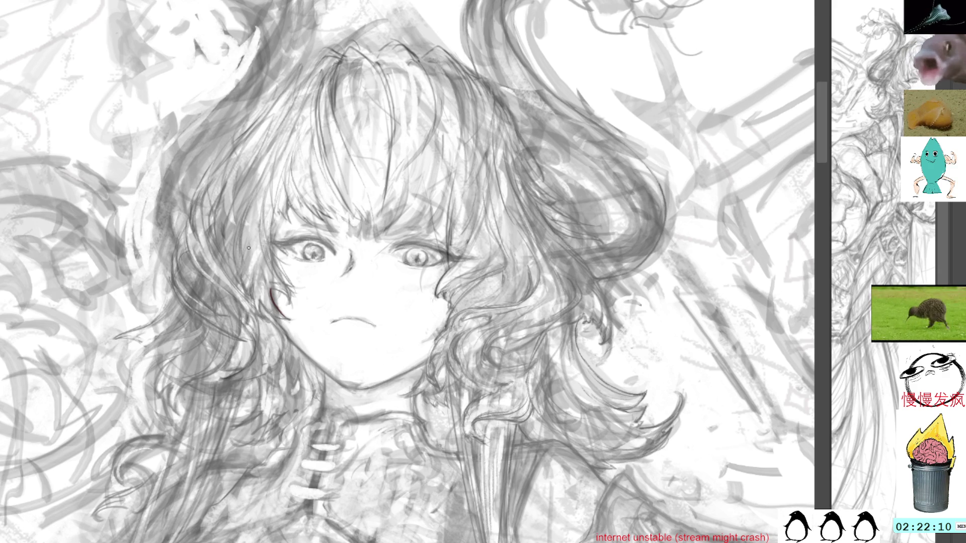
mouse_move(289, 288)
mouse_down()
mouse_move(270, 295)
mouse_move(303, 314)
mouse_up()
key(ctrl+d)
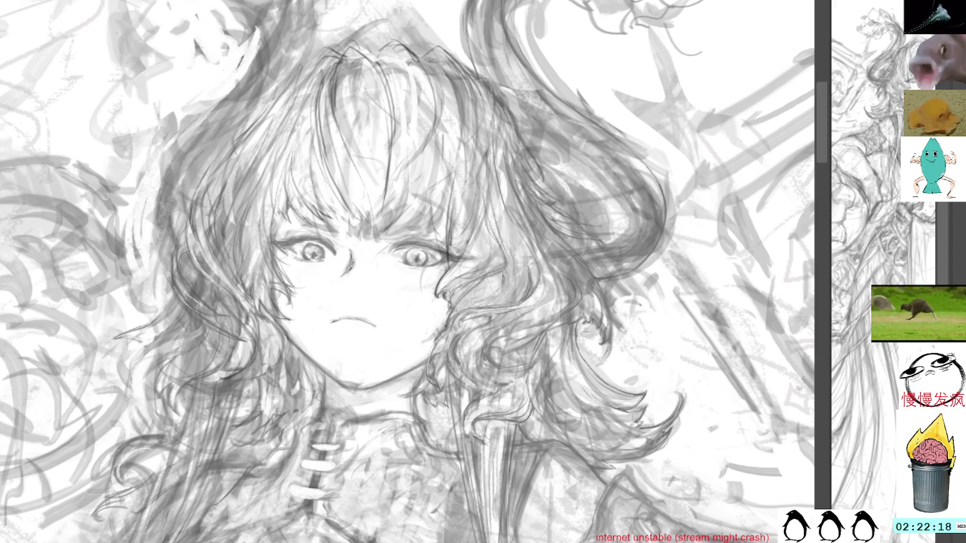
scroll(407, 271, down, 5)
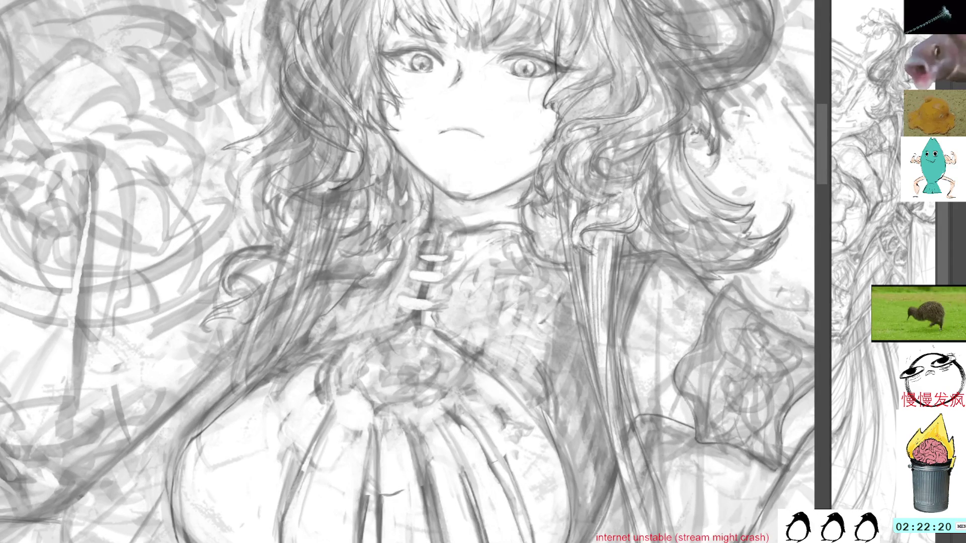
- Add a short dark collar line and try red strokes along the strap
drag(439, 298, 436, 312)
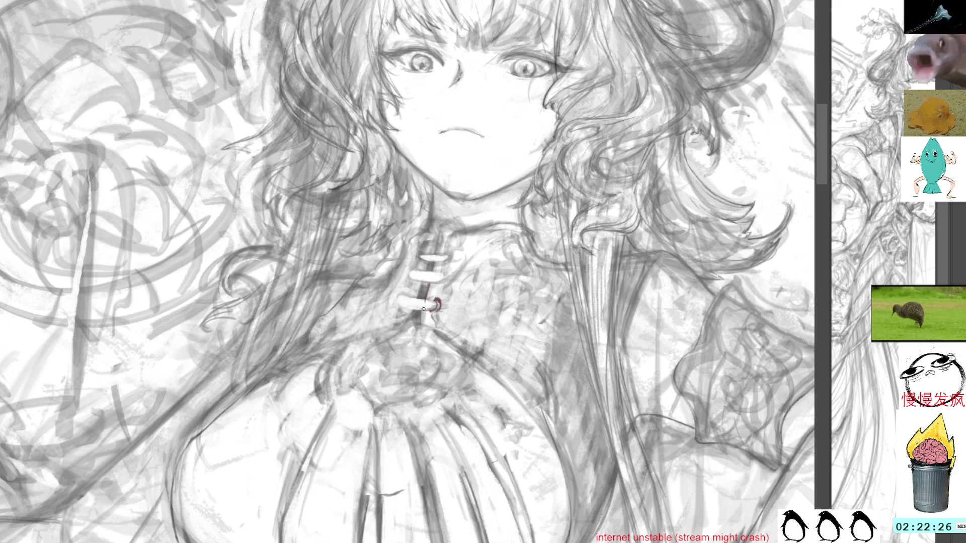
drag(422, 315, 425, 329)
drag(432, 288, 427, 328)
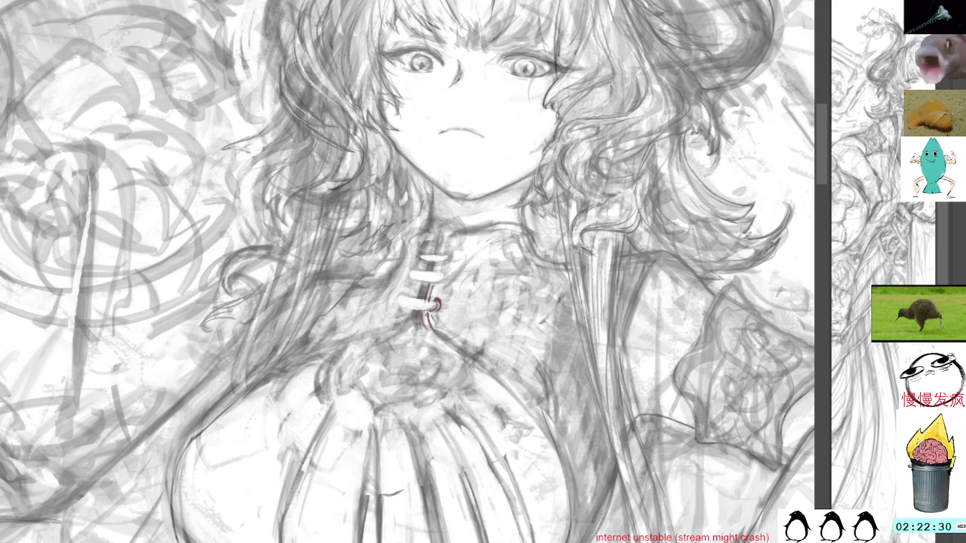
- Undo the red strap strokes and switch to the sheet of figure thumbnails
drag(435, 276, 440, 281)
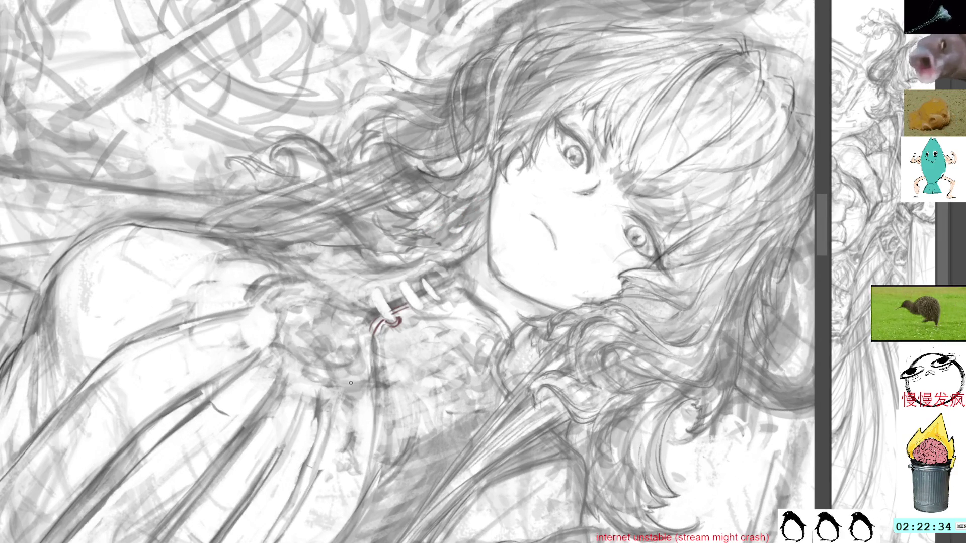
key(ctrl+z)
key(ctrl+z)
key(ctrl+z)
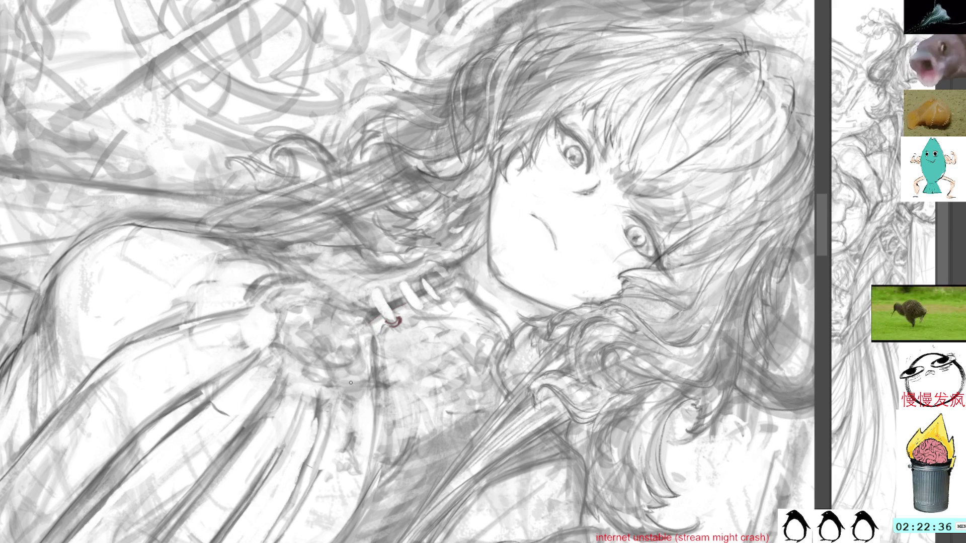
key(ctrl+z)
key(ctrl+z)
key(ctrl+z)
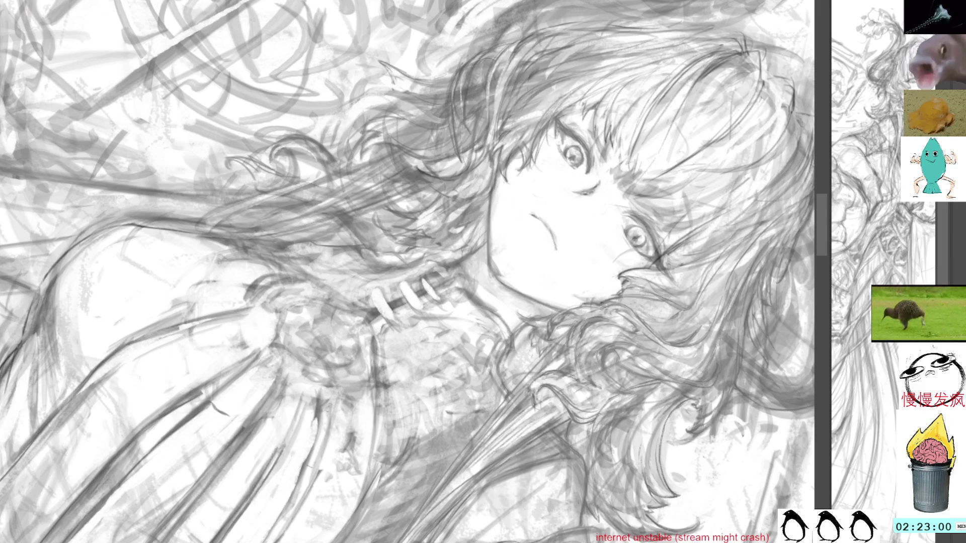
drag(722, 373, 648, 309)
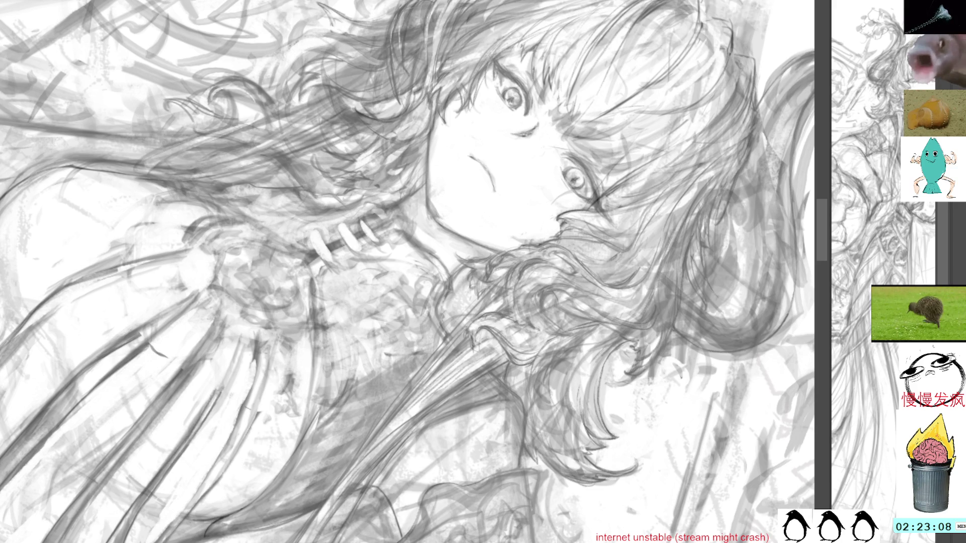
key(ctrl+Tab)
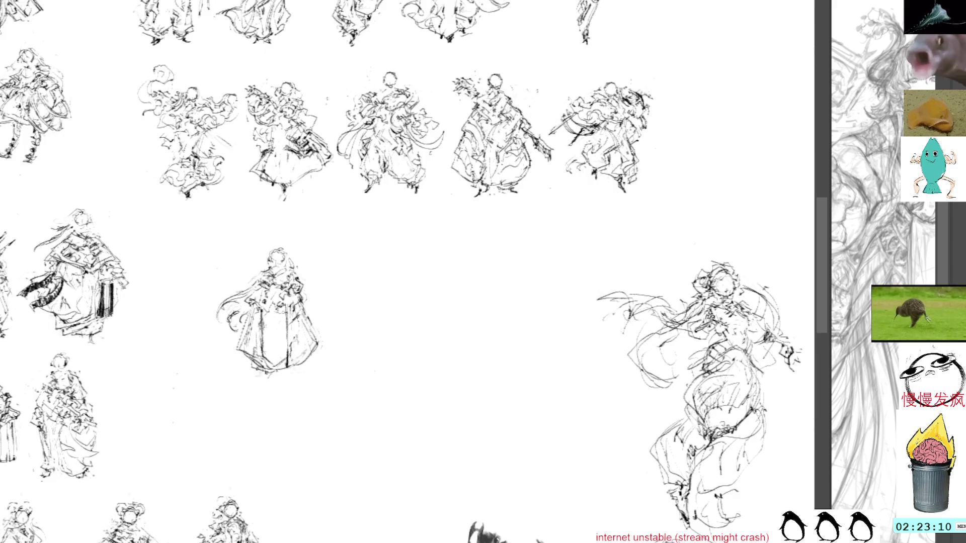
- Scan the thumbnail rows, then darken the right edge and hem of the centre figure's skirt
mouse_move(584, 182)
mouse_down()
mouse_move(664, 199)
mouse_move(619, 335)
mouse_up()
mouse_move(532, 219)
mouse_down()
mouse_move(488, 287)
mouse_move(518, 373)
mouse_move(573, 352)
mouse_move(578, 305)
mouse_move(552, 231)
mouse_up()
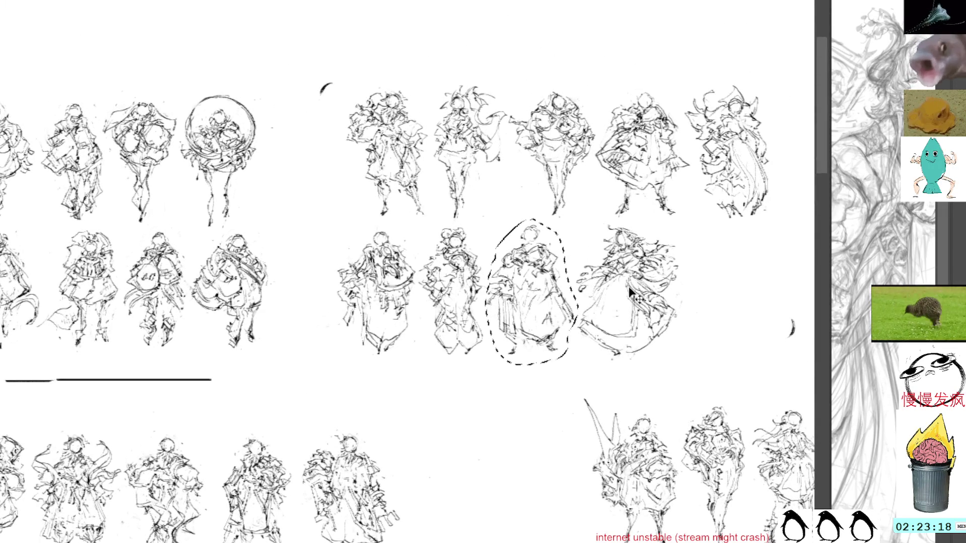
key(ctrl+d)
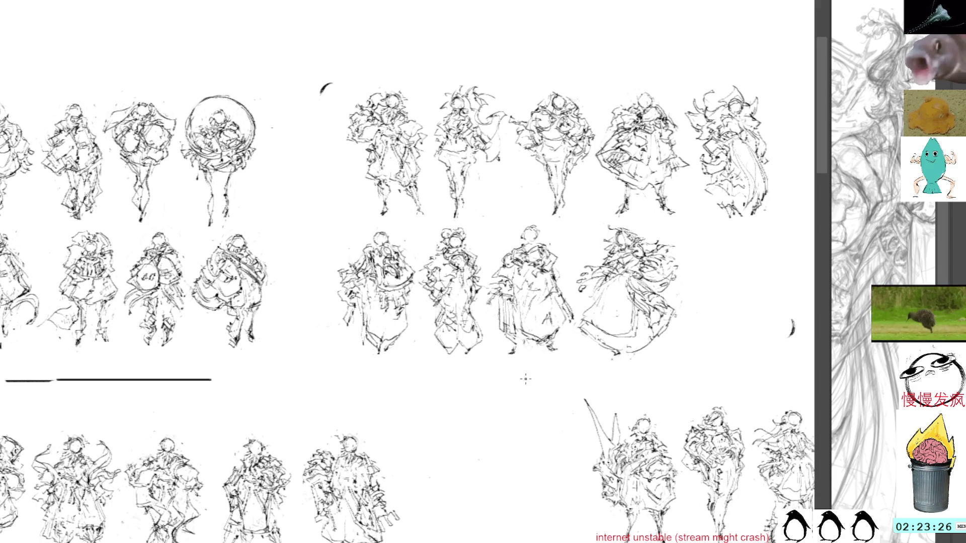
mouse_move(511, 368)
mouse_down()
mouse_move(539, 209)
mouse_move(521, 265)
mouse_move(554, 151)
mouse_move(661, 42)
mouse_move(679, 73)
mouse_up()
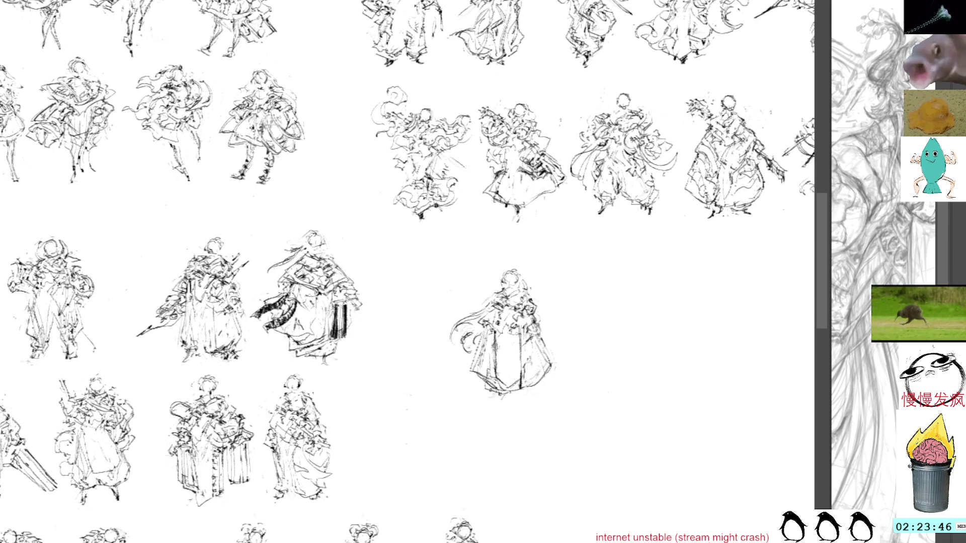
drag(534, 324, 547, 340)
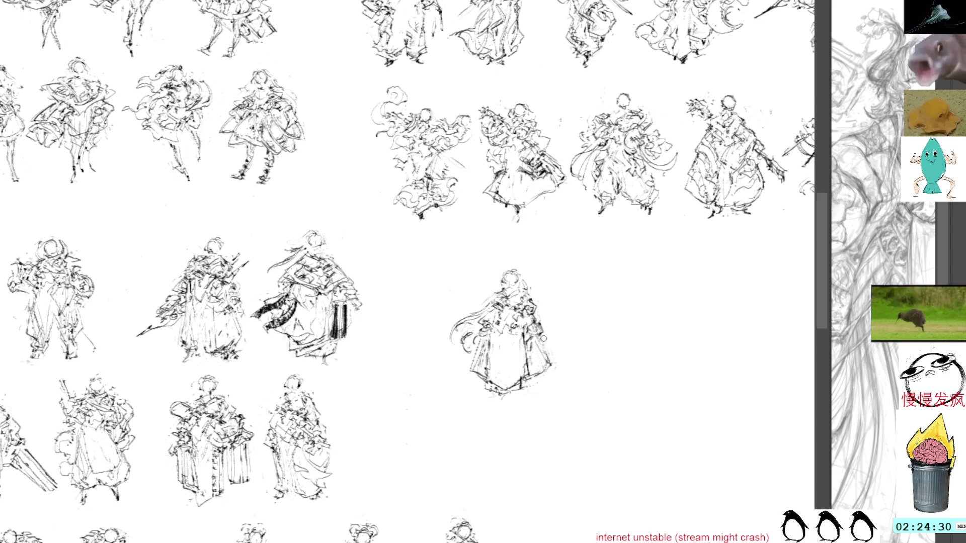
drag(540, 334, 552, 375)
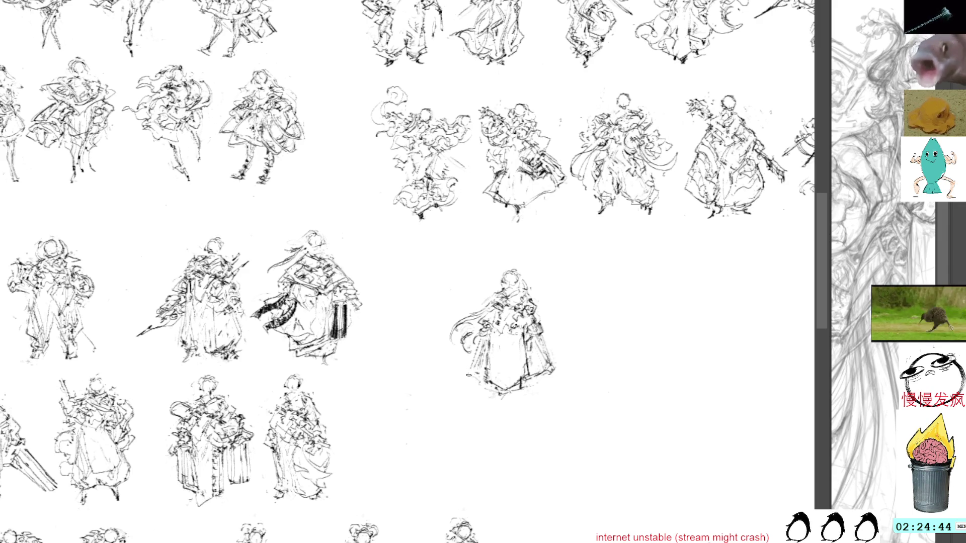
drag(481, 386, 484, 390)
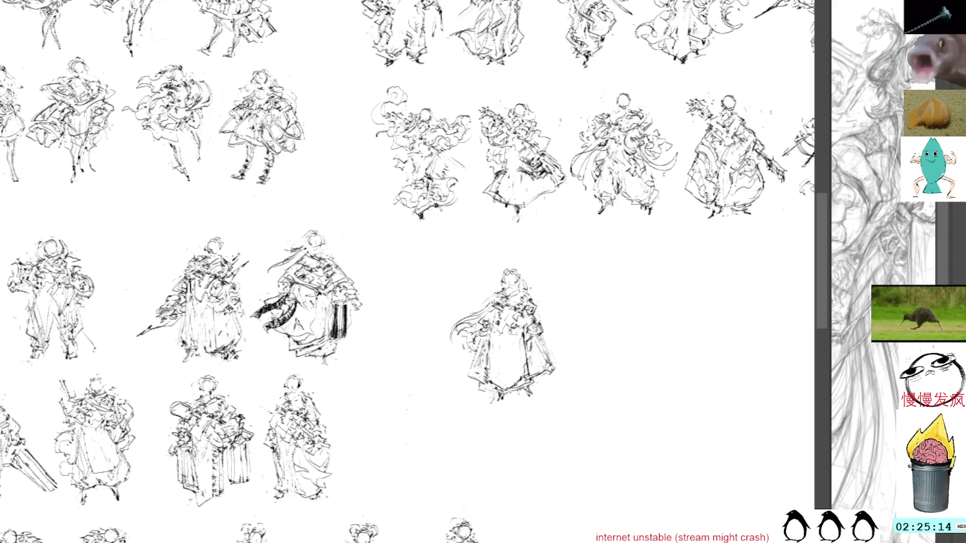
- Redraw the centre figure's head outline and face, and add a stroke on its skirt
drag(515, 266, 508, 275)
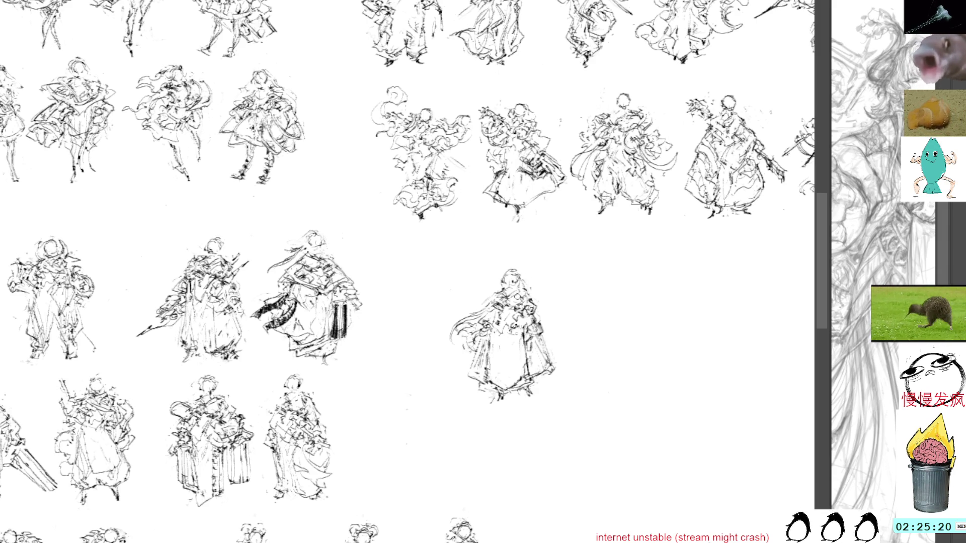
drag(521, 300, 512, 289)
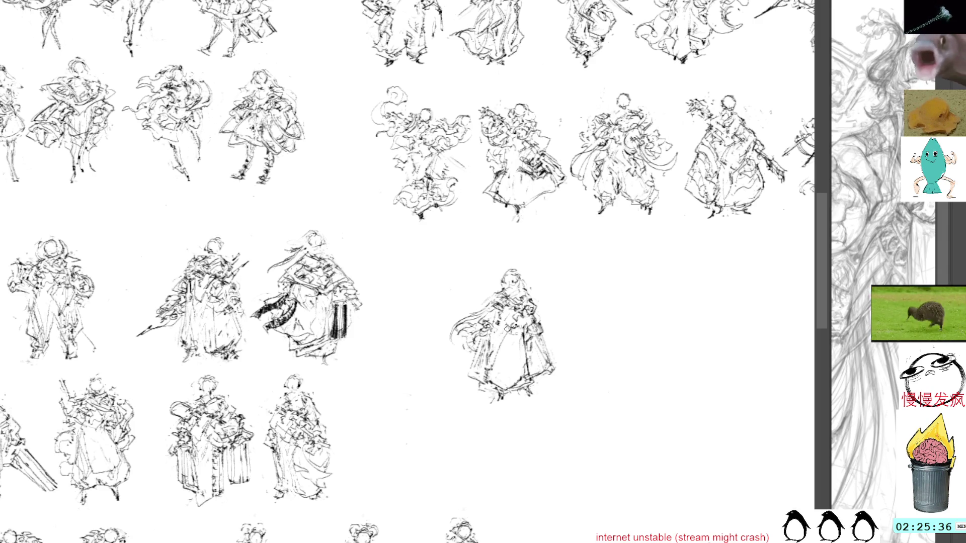
drag(475, 363, 491, 370)
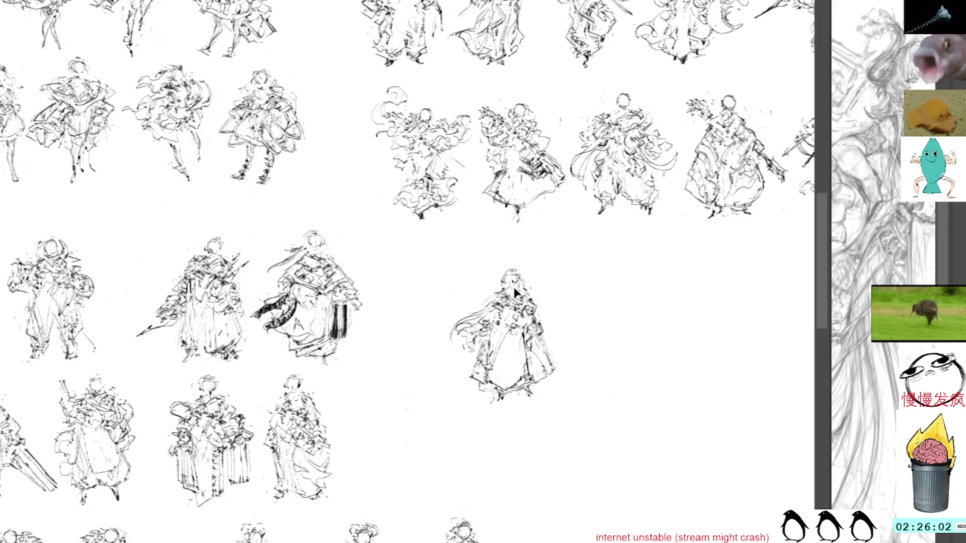
- Select the centre figure and move it down-left into the bottom row
mouse_move(513, 254)
mouse_down()
mouse_move(574, 355)
mouse_move(513, 254)
mouse_up()
key(ctrl+t)
mouse_move(518, 314)
mouse_down()
mouse_move(420, 359)
mouse_move(405, 416)
mouse_move(405, 389)
mouse_up()
key(Return)
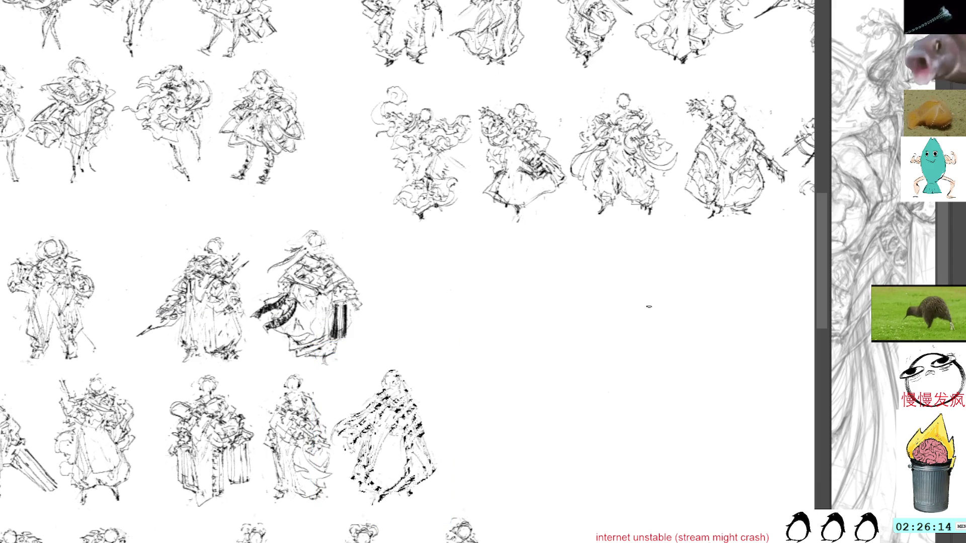
- Shift the sheet view slightly left and paste in a copy of a figure sketch
drag(645, 314, 597, 295)
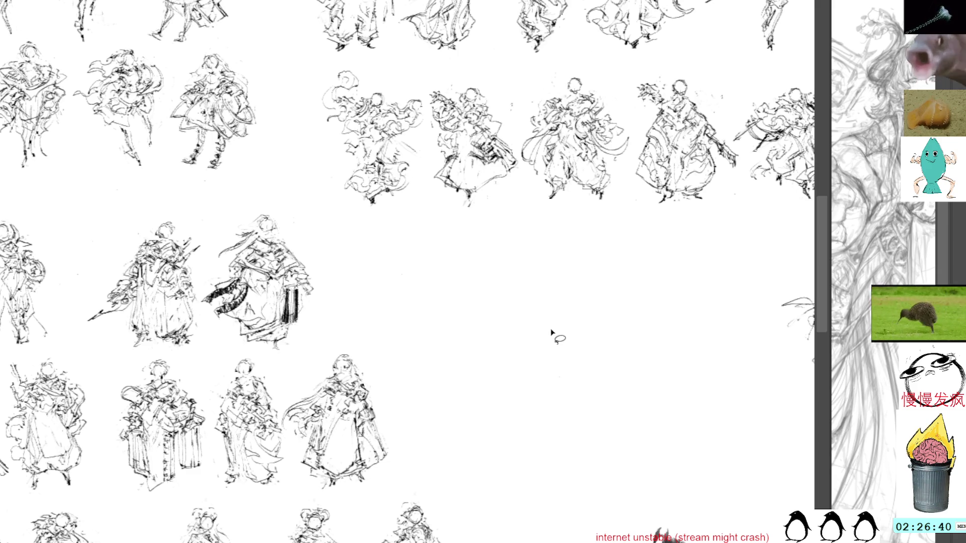
key(ctrl+v)
- Place the pasted figure, mirrored horizontally, in the empty centre space
key(ctrl+t)
drag(416, 283, 536, 347)
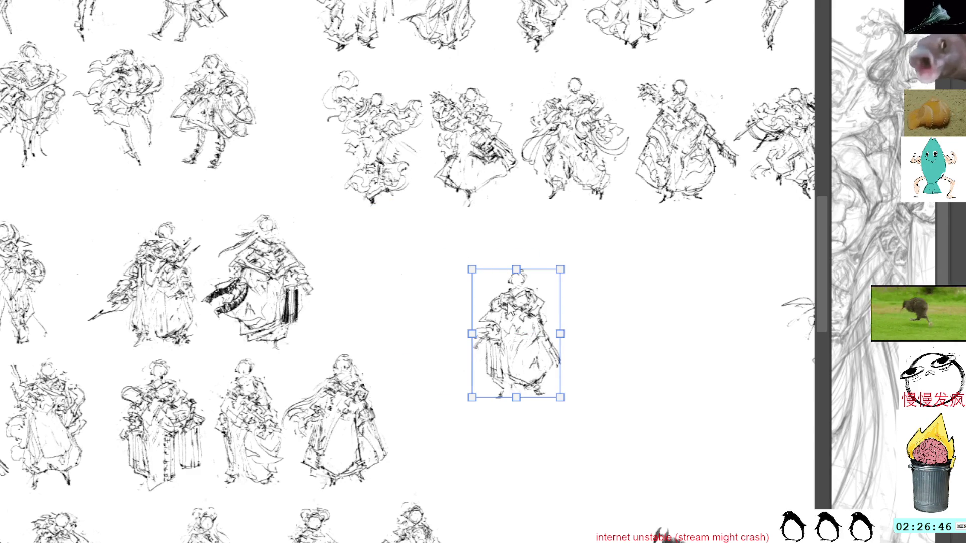
key(h)
key(Return)
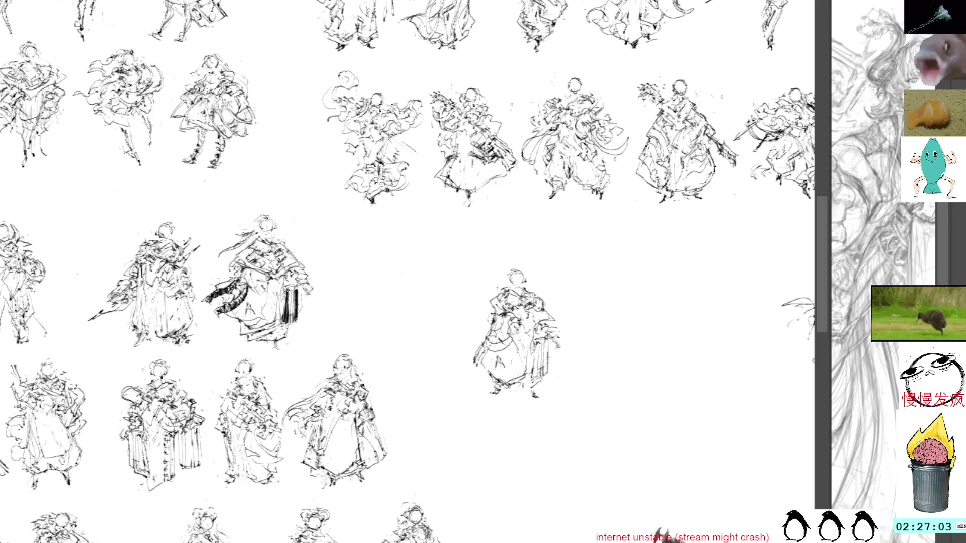
- Touch up the new figure's left edge, upper body and right side, erasing a patch on the right
drag(489, 330, 480, 299)
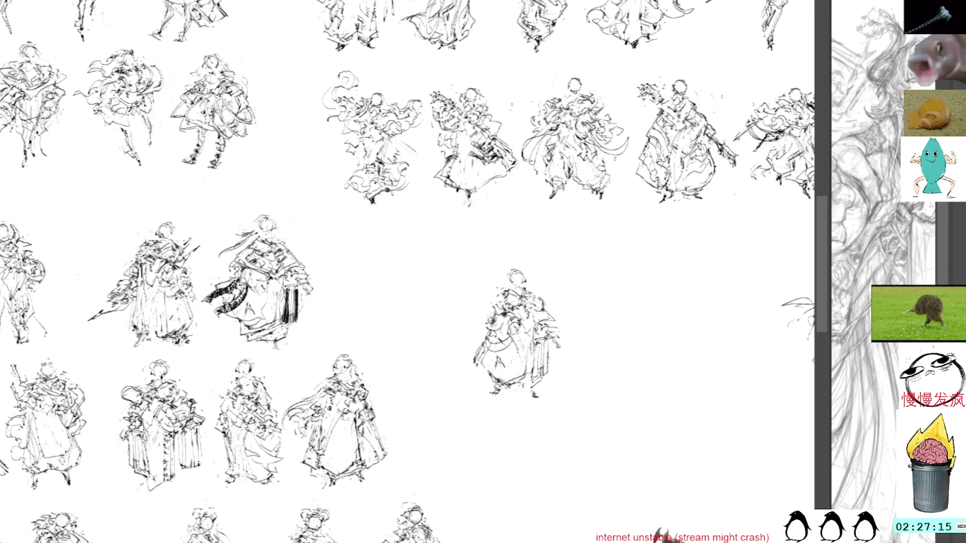
drag(489, 325, 513, 313)
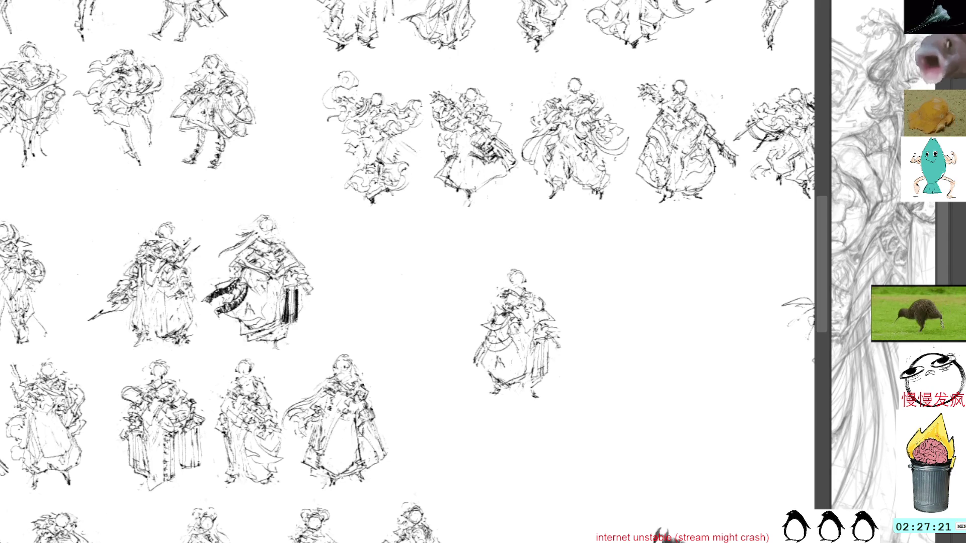
drag(504, 300, 505, 309)
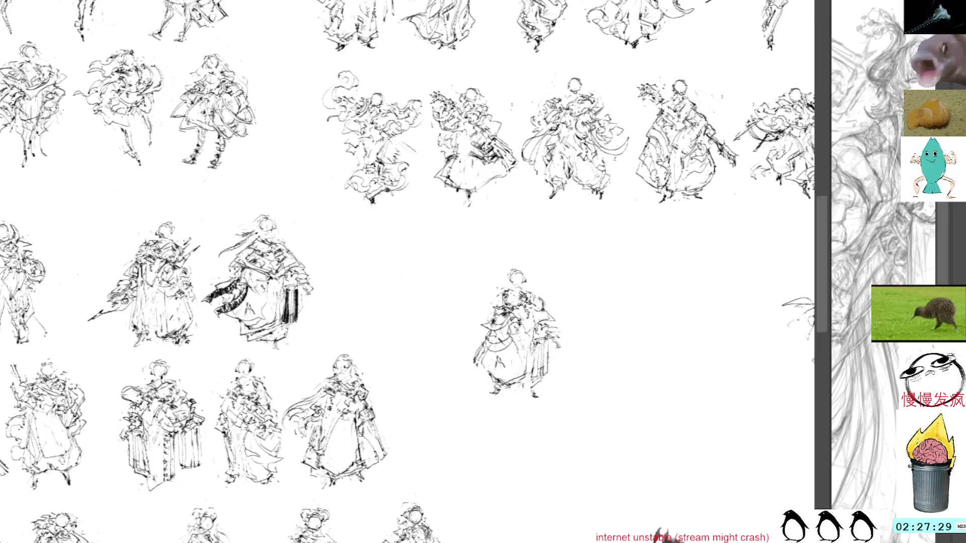
drag(519, 312, 527, 319)
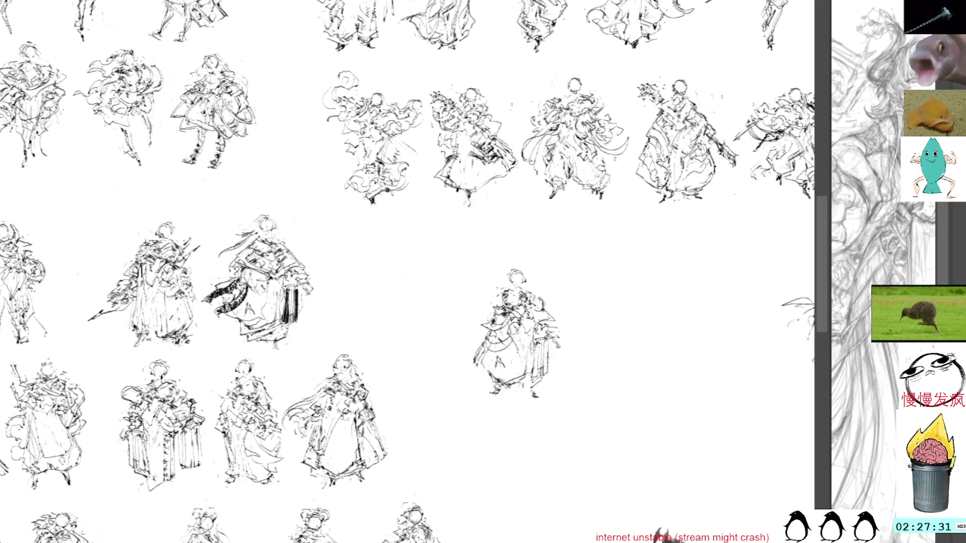
mouse_move(559, 353)
mouse_down()
mouse_move(570, 336)
mouse_move(551, 305)
mouse_move(534, 319)
mouse_move(543, 352)
mouse_move(556, 354)
mouse_up()
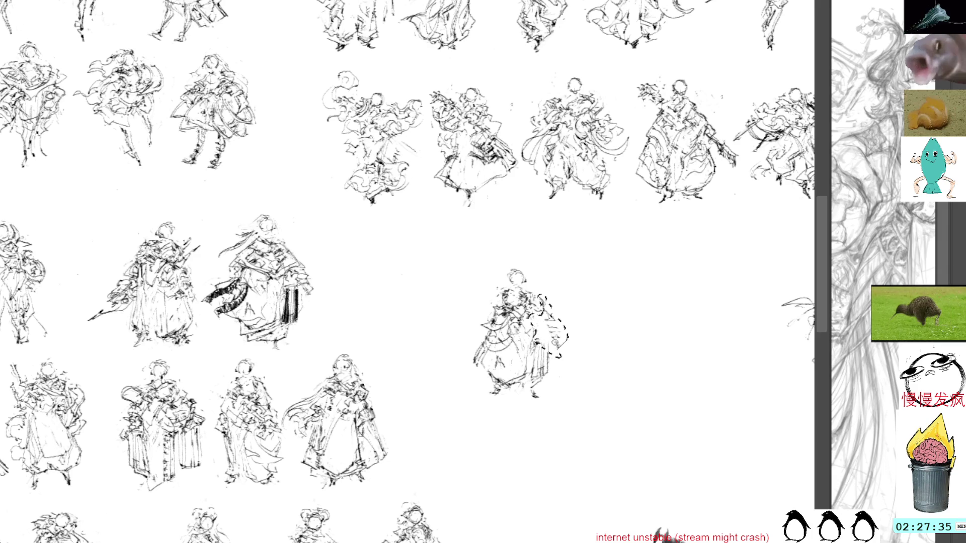
key(Delete)
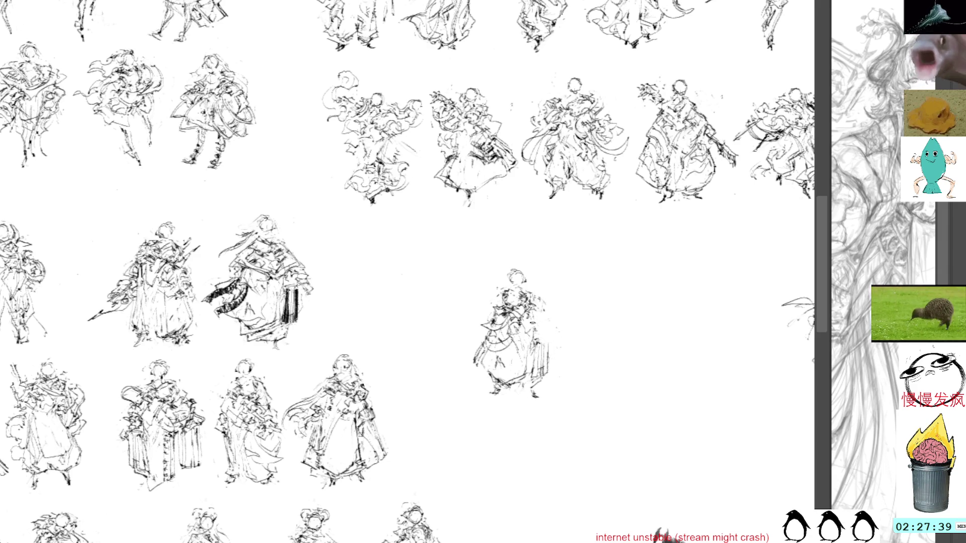
drag(541, 287, 436, 254)
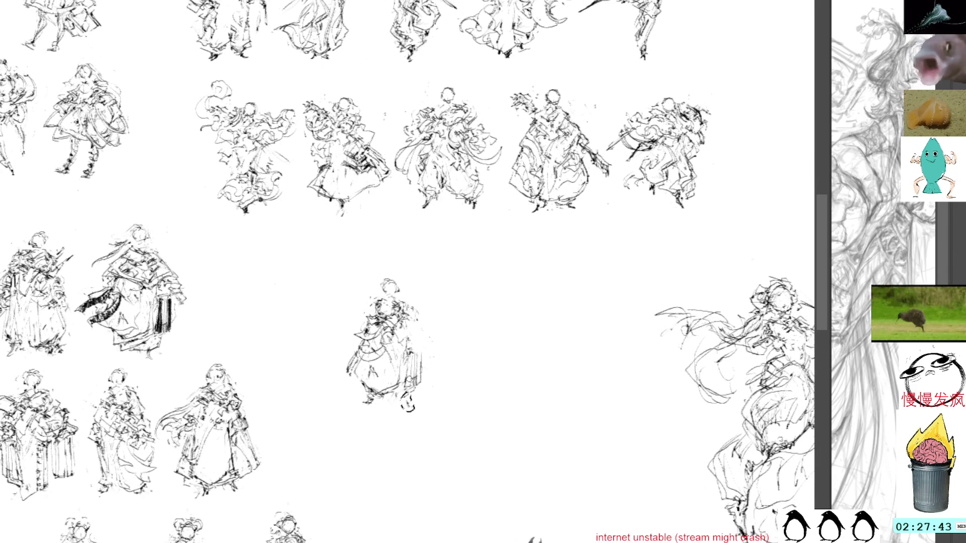
- Sketch strokes and a loop beside the lower skirt, then delete the selected lower-left hem patch
mouse_move(372, 412)
mouse_down()
mouse_move(355, 398)
mouse_move(363, 388)
mouse_move(360, 395)
mouse_up()
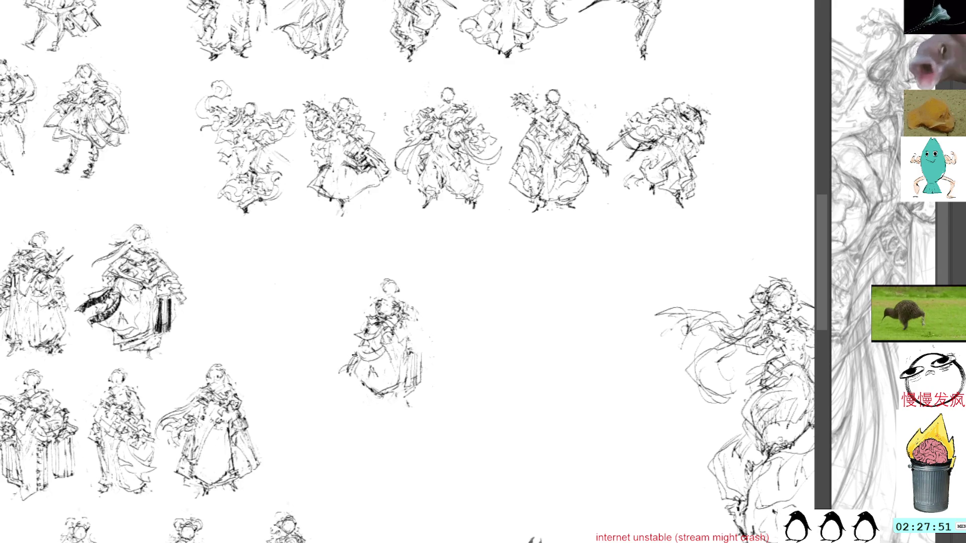
drag(351, 386, 389, 370)
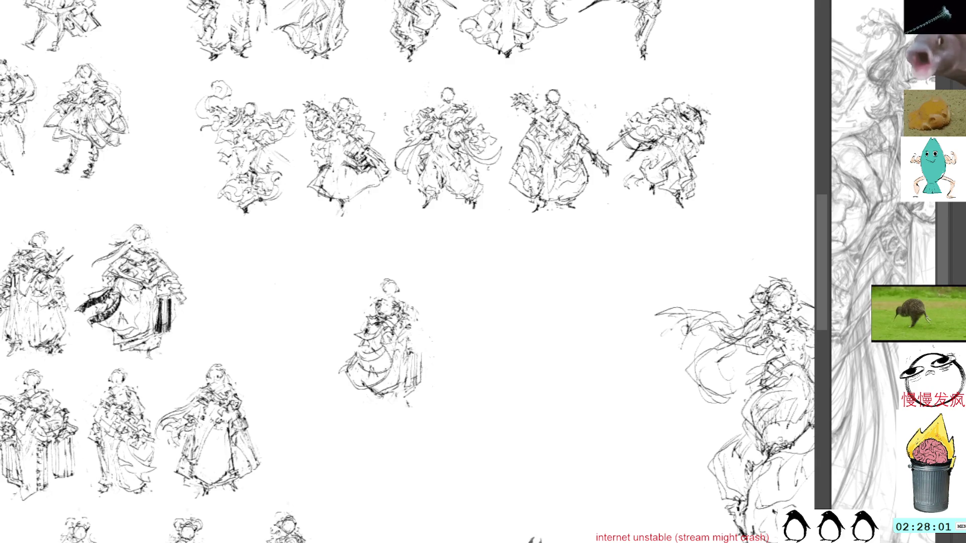
mouse_move(409, 348)
mouse_down()
mouse_move(427, 358)
mouse_move(426, 387)
mouse_move(421, 374)
mouse_up()
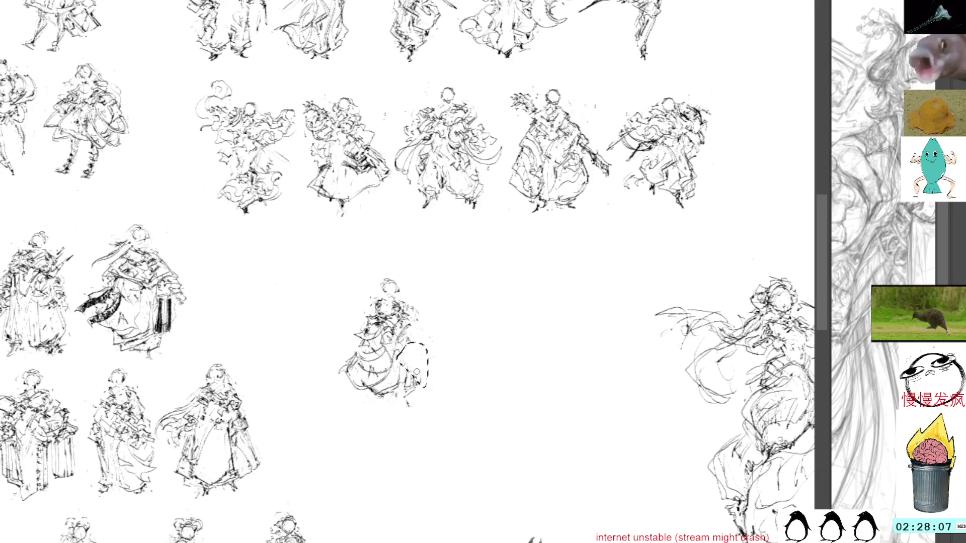
key(Delete)
- Redraw the lower-left hem strokes and add a curved stroke along the skirt edge
mouse_move(356, 382)
mouse_down()
mouse_move(337, 385)
mouse_move(337, 395)
mouse_move(377, 408)
mouse_move(380, 383)
mouse_move(334, 383)
mouse_move(361, 398)
mouse_up()
drag(356, 398, 384, 402)
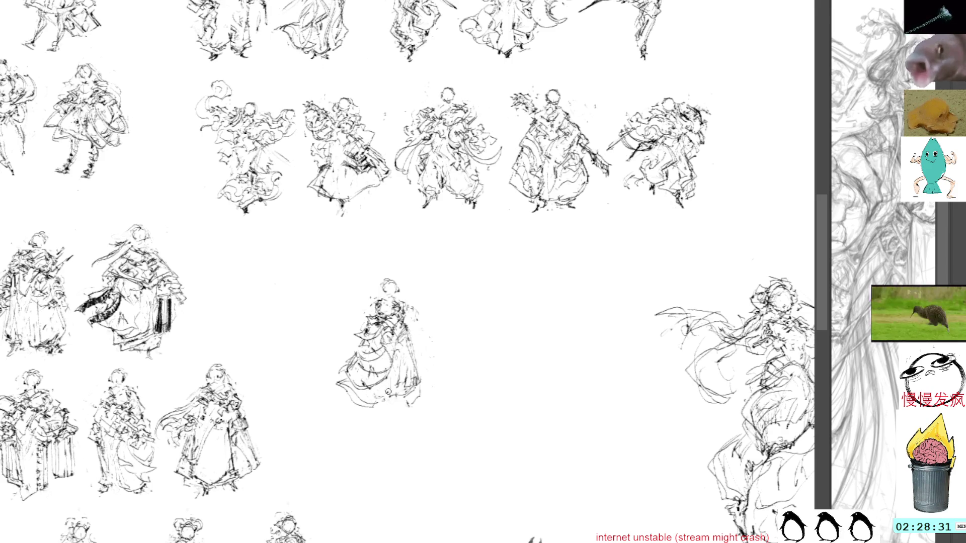
mouse_move(355, 408)
mouse_down()
mouse_move(416, 400)
mouse_move(421, 368)
mouse_up()
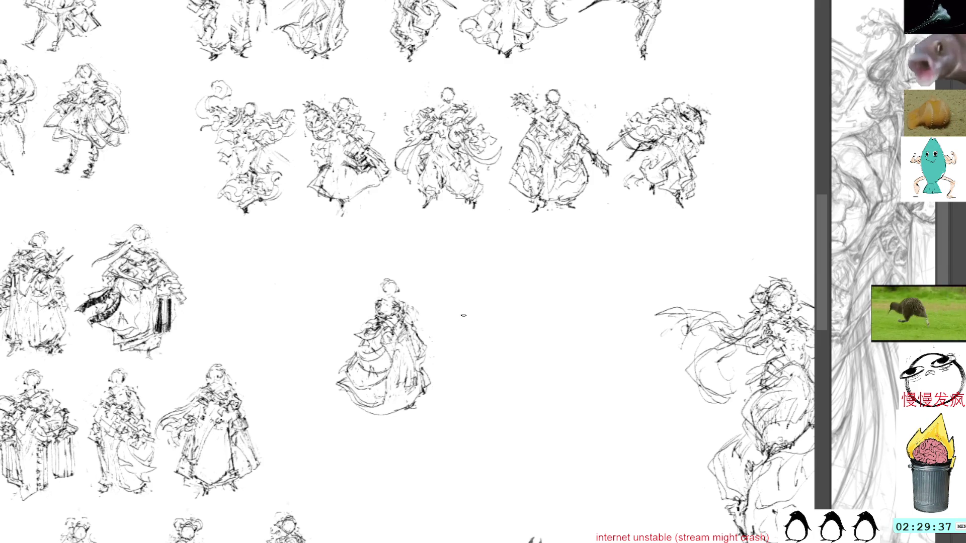
key(ctrl+t)
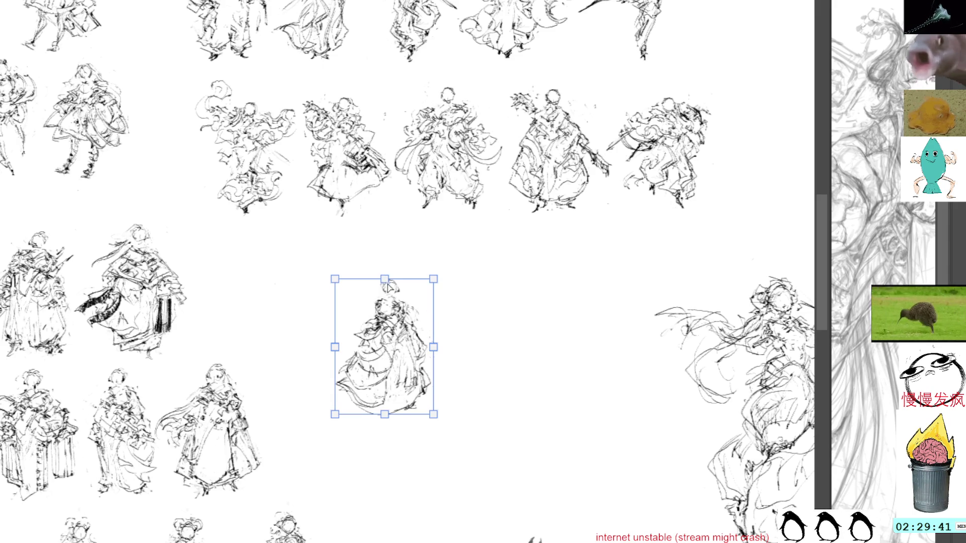
- Squash the central figure slightly, move it beside the left-hand sketches, and shrink it to fit
drag(386, 288, 384, 282)
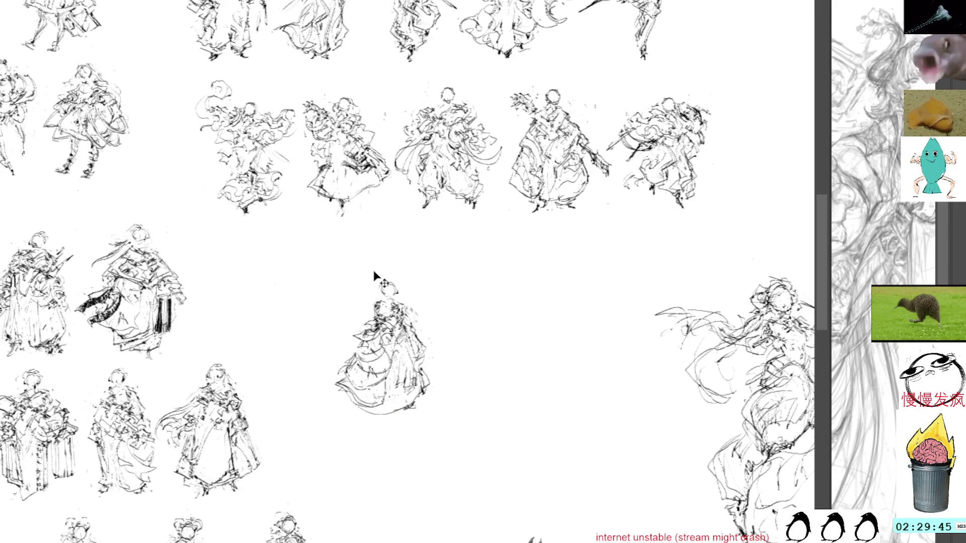
drag(403, 349, 258, 289)
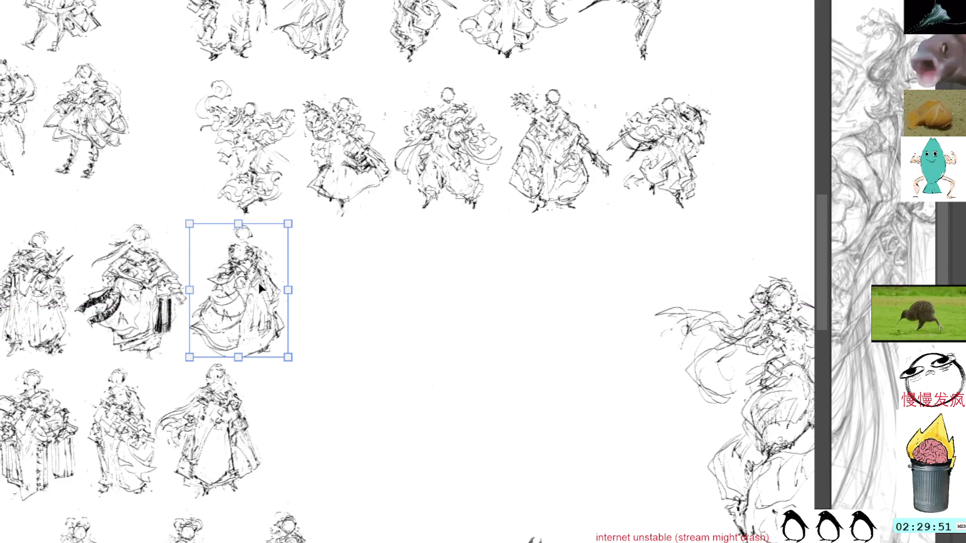
drag(288, 224, 287, 227)
key(Return)
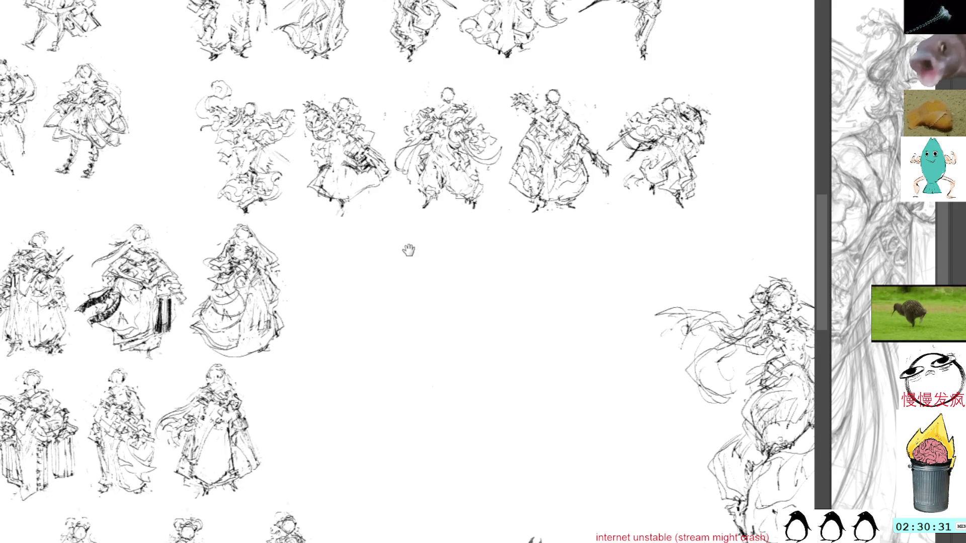
drag(410, 231, 386, 218)
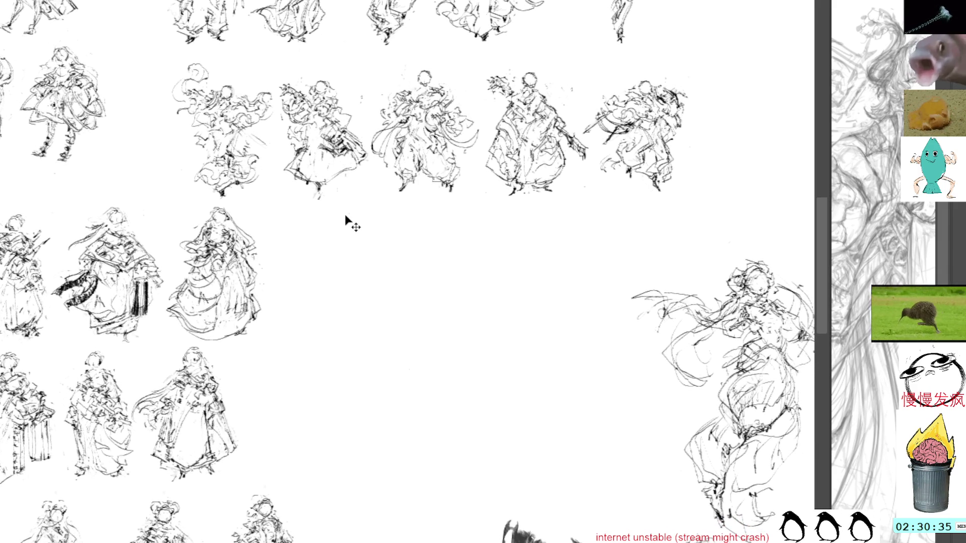
- Paste a figure copy at the middle row's end as its fourth thumbnail, then hatch its left side
key(ctrl+v)
mouse_move(366, 201)
mouse_down()
mouse_move(381, 269)
mouse_move(367, 245)
mouse_up()
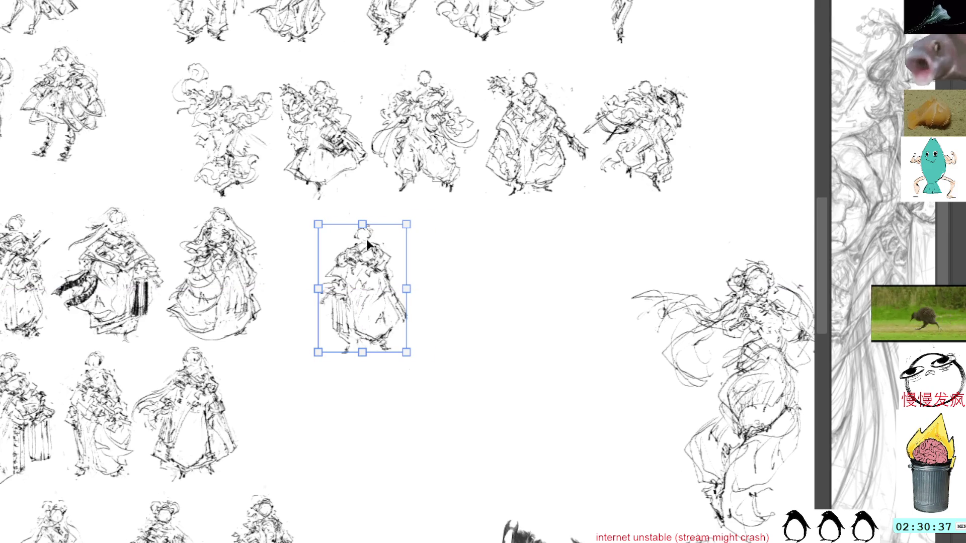
key(Return)
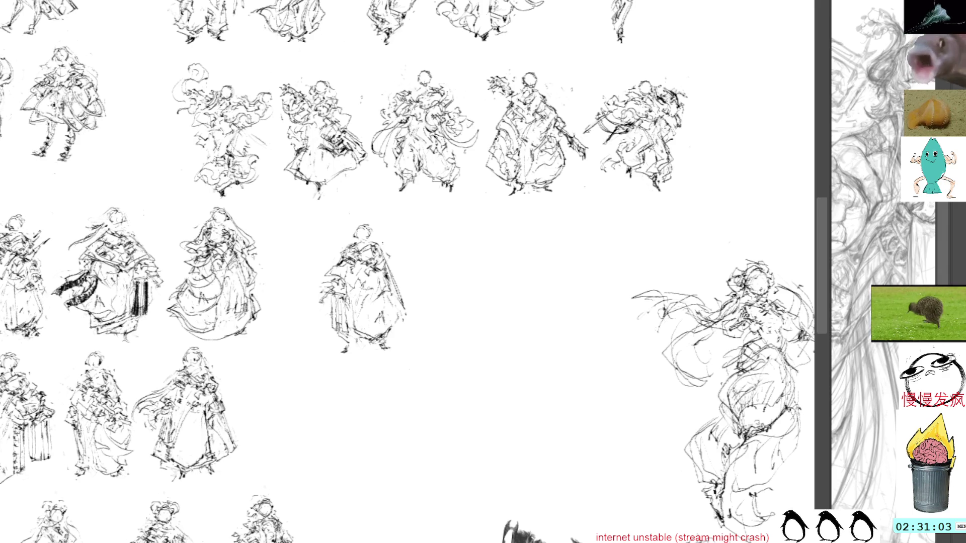
mouse_move(333, 301)
mouse_down()
mouse_move(326, 332)
mouse_move(335, 329)
mouse_up()
- Undo the hatching, then sketch dashed strokes over the skirt and a curve to the figure's left
key(ctrl+z)
key(ctrl+z)
key(ctrl+z)
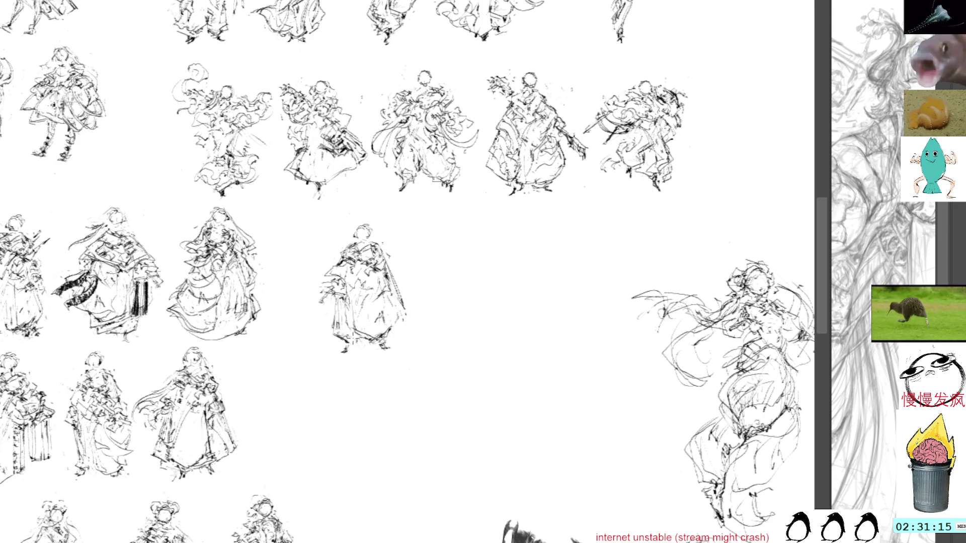
mouse_move(365, 345)
mouse_down()
mouse_move(375, 322)
mouse_move(367, 302)
mouse_move(372, 346)
mouse_up()
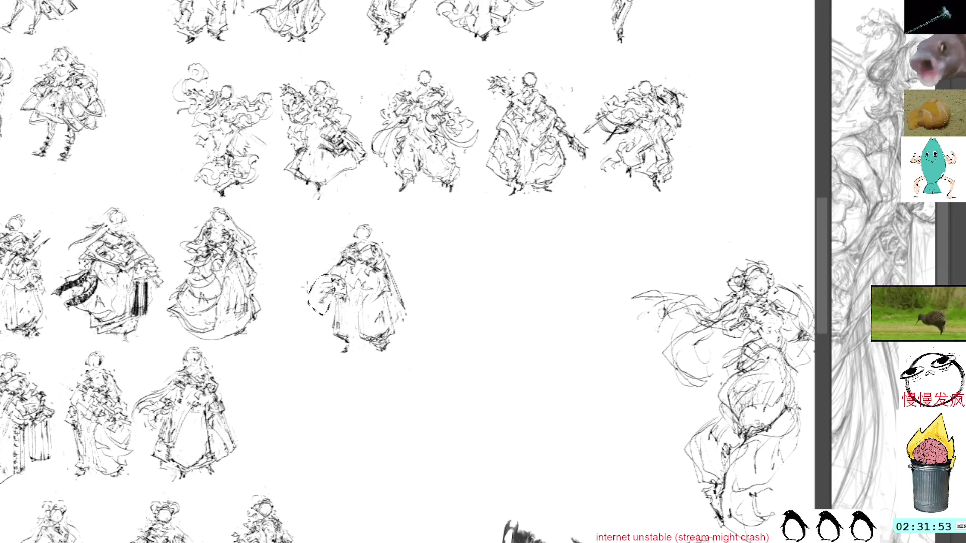
drag(327, 276, 325, 314)
- Draw the staff line beside the figure, cap it with a small round knob, and hatch the cloak edge
mouse_move(327, 274)
mouse_down()
mouse_move(315, 284)
mouse_move(327, 300)
mouse_move(322, 315)
mouse_up()
key(ctrl+z)
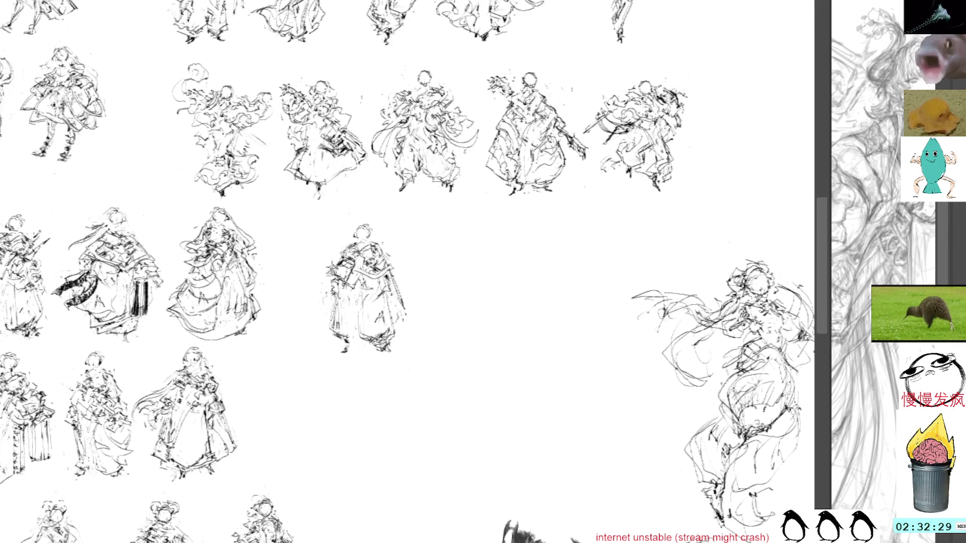
mouse_move(320, 244)
mouse_down()
mouse_move(323, 327)
mouse_move(327, 234)
mouse_up()
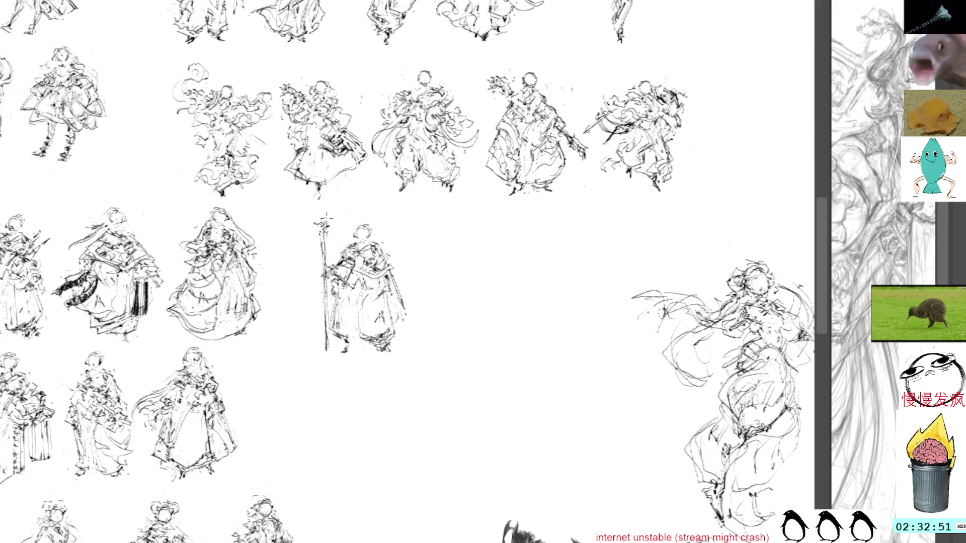
drag(325, 220, 318, 221)
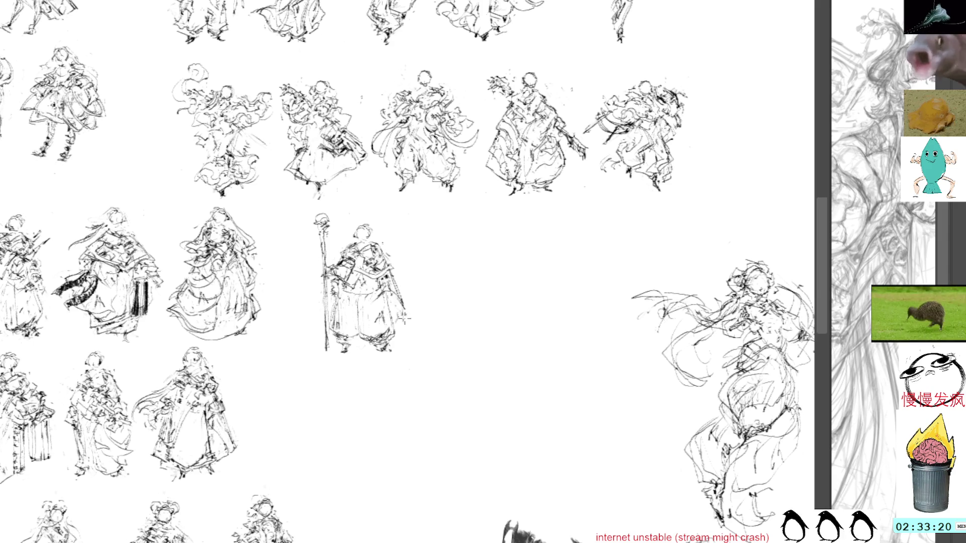
mouse_move(397, 321)
mouse_down()
mouse_move(400, 332)
mouse_move(413, 327)
mouse_move(402, 327)
mouse_up()
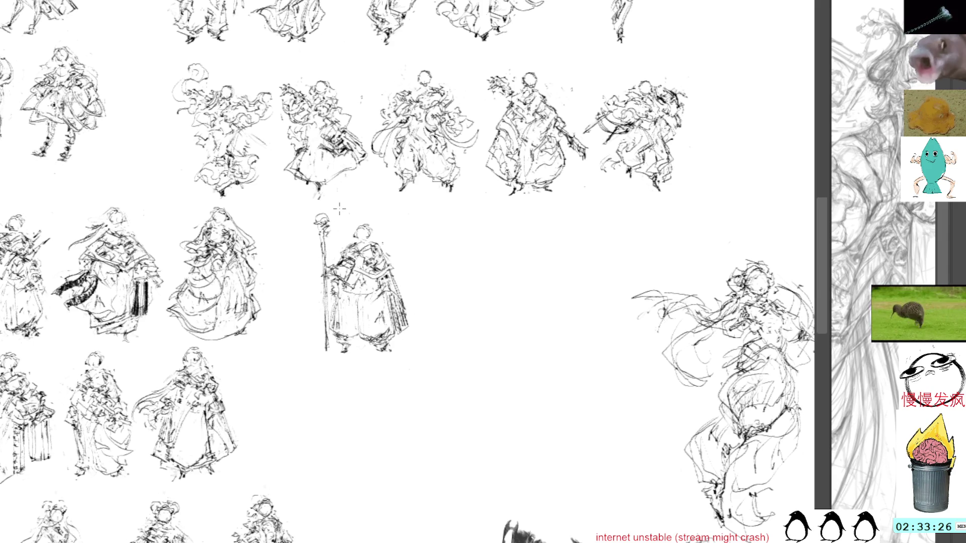
- Move the staff figure left so it closes the gap in the middle thumbnail row
key(ctrl+t)
mouse_move(361, 270)
mouse_down()
mouse_move(289, 398)
mouse_move(336, 270)
mouse_move(316, 251)
mouse_move(315, 266)
mouse_up()
key(Return)
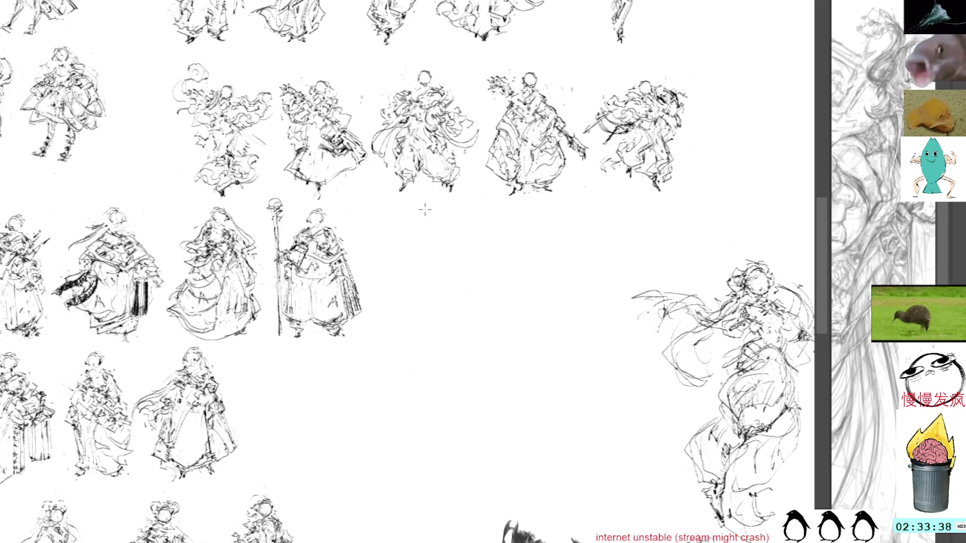
scroll(478, 291, down, 3)
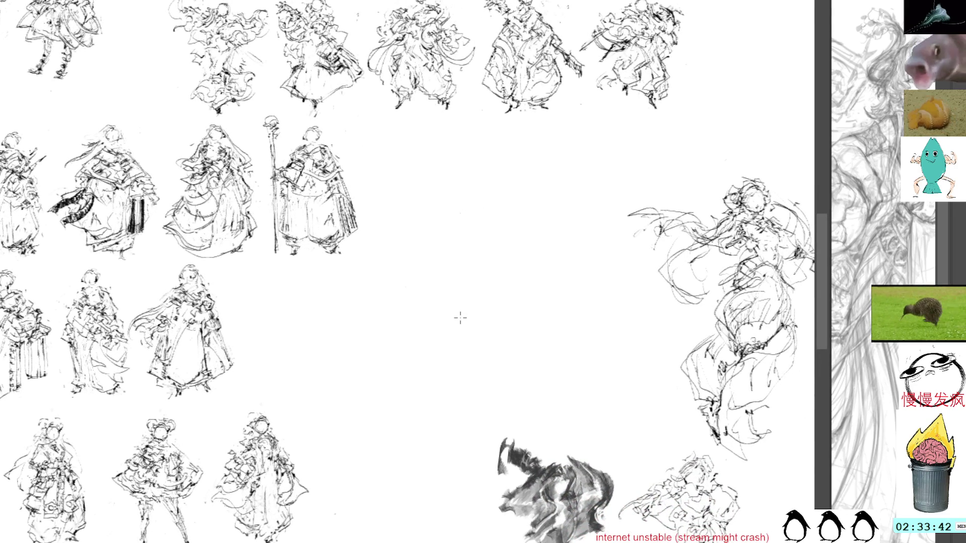
- Paste a copied figure sketch into the empty central area of the sheet
key(ctrl+v)
key(ctrl+t)
drag(407, 273, 460, 300)
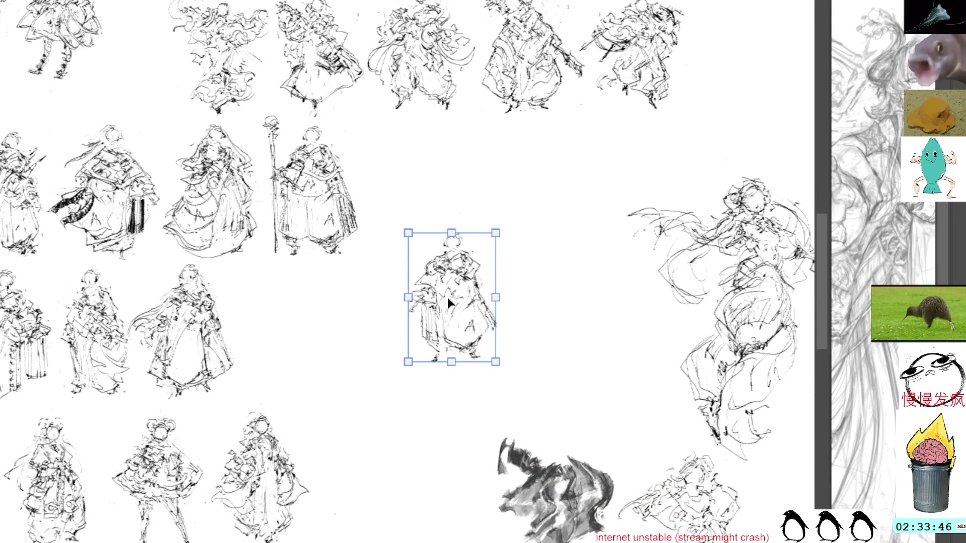
key(Return)
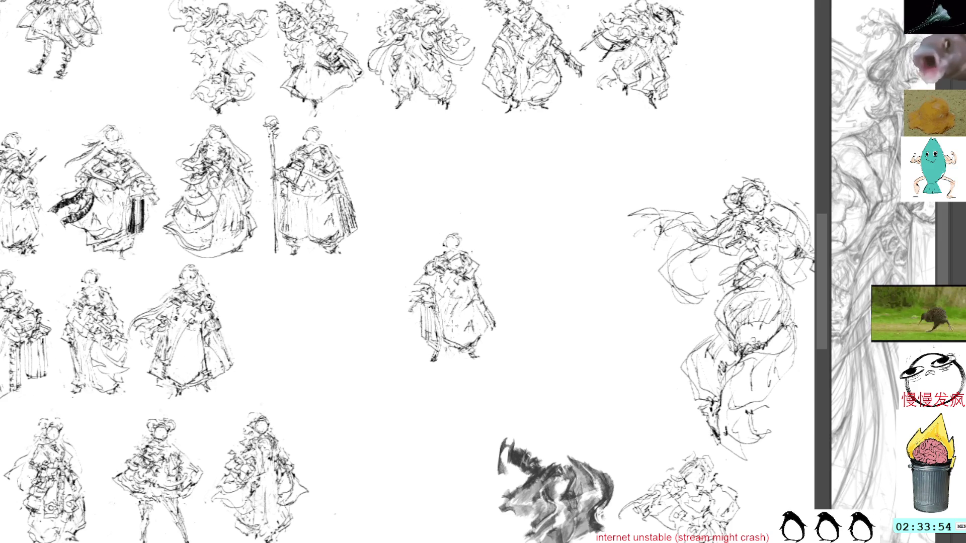
- Hatch and redraw the central figure's sides and skirt, removing the stray loop below its feet
drag(438, 354, 434, 374)
mouse_move(441, 313)
mouse_down()
mouse_move(415, 334)
mouse_move(426, 374)
mouse_up()
drag(415, 306, 434, 354)
key(ctrl+z)
key(ctrl+z)
key(ctrl+z)
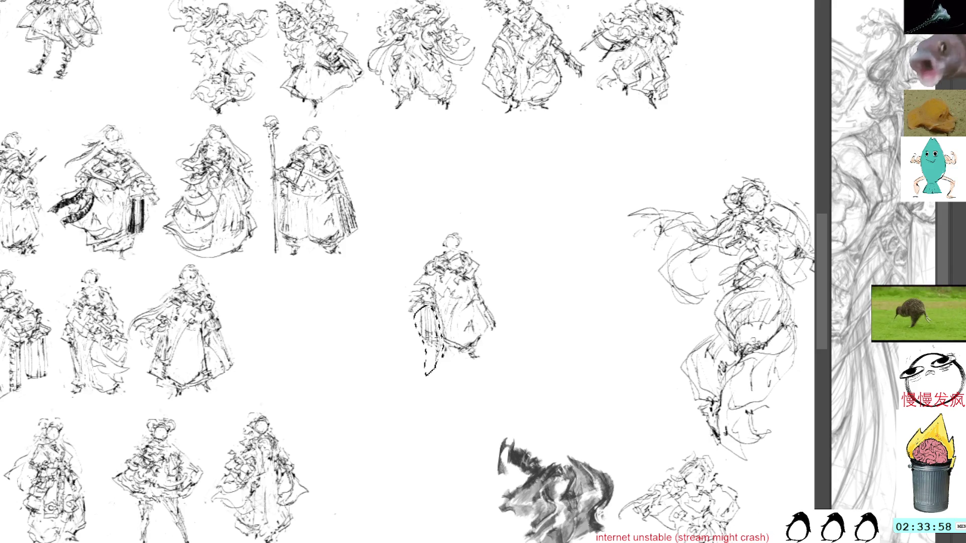
key(ctrl+z)
mouse_move(484, 290)
mouse_down()
mouse_move(494, 316)
mouse_move(459, 308)
mouse_move(472, 359)
mouse_move(471, 348)
mouse_up()
key(ctrl+z)
key(ctrl+z)
key(ctrl+z)
key(ctrl+z)
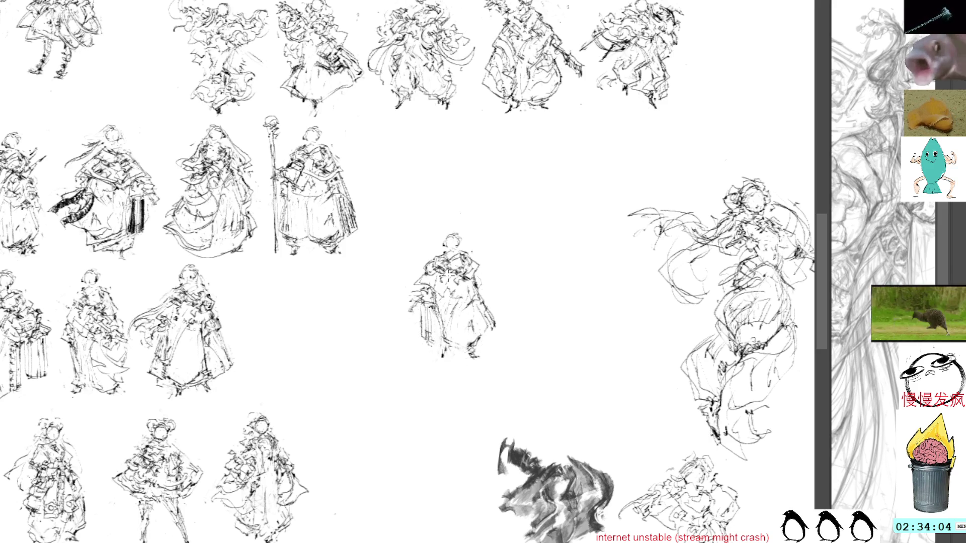
drag(433, 292, 454, 365)
drag(435, 288, 452, 365)
key(ctrl+z)
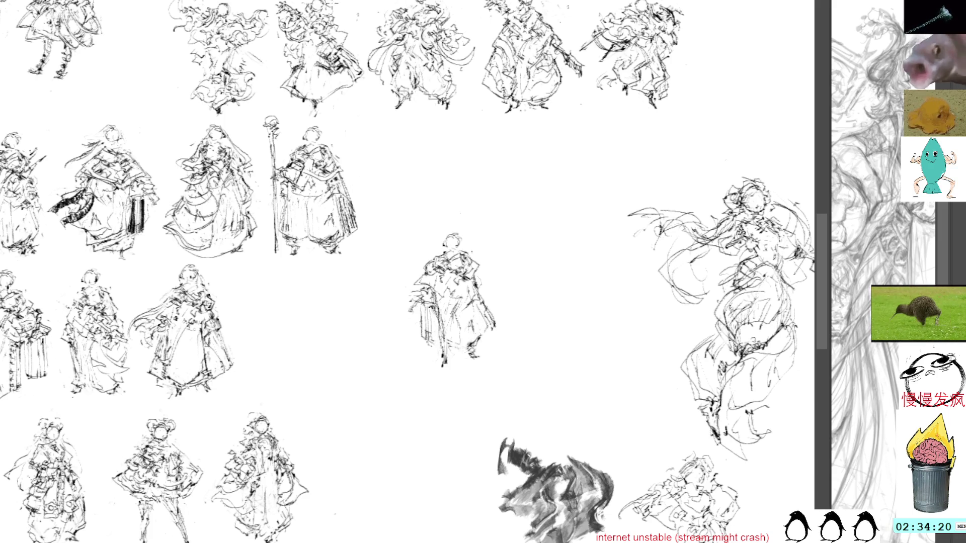
mouse_move(478, 342)
mouse_down()
mouse_move(487, 361)
mouse_move(469, 348)
mouse_up()
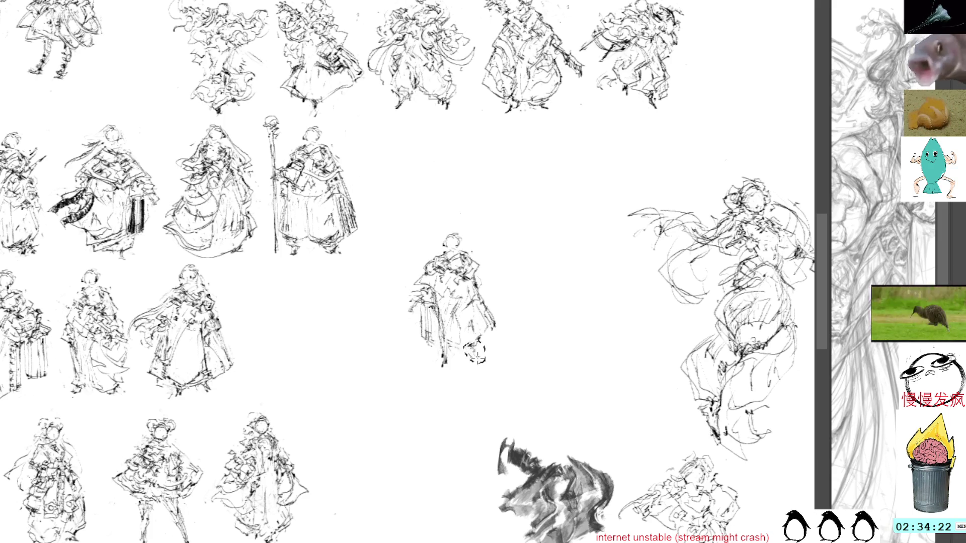
key(ctrl+z)
key(ctrl+z)
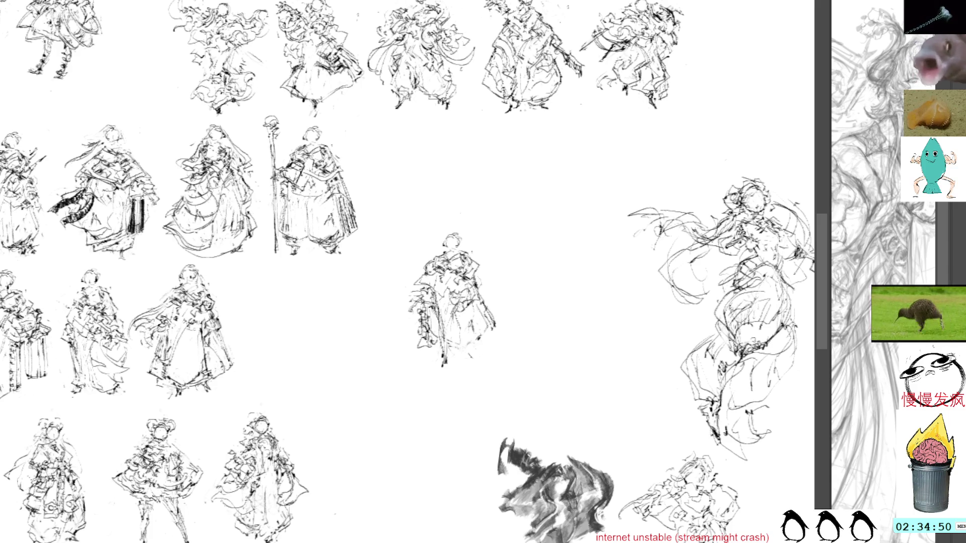
- Add pen strokes to the figure's right and lower right, plus hatching on its left side
mouse_move(456, 303)
mouse_down()
mouse_move(479, 323)
mouse_move(472, 331)
mouse_move(492, 322)
mouse_move(472, 335)
mouse_move(485, 345)
mouse_up()
drag(480, 324, 495, 337)
mouse_move(470, 299)
mouse_down()
mouse_move(483, 327)
mouse_move(494, 306)
mouse_move(497, 320)
mouse_move(487, 318)
mouse_move(487, 300)
mouse_up()
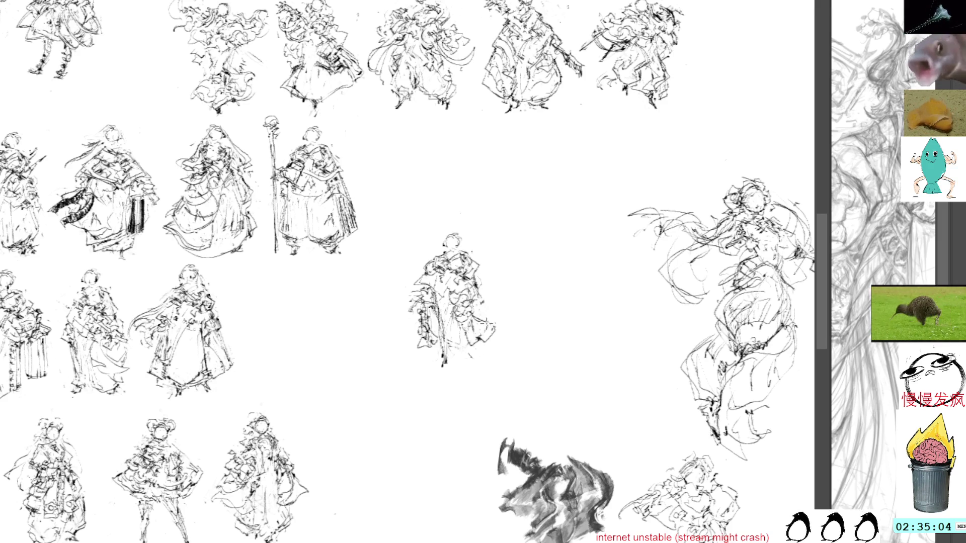
mouse_move(498, 335)
mouse_down()
mouse_move(458, 291)
mouse_move(451, 360)
mouse_up()
drag(434, 274, 416, 290)
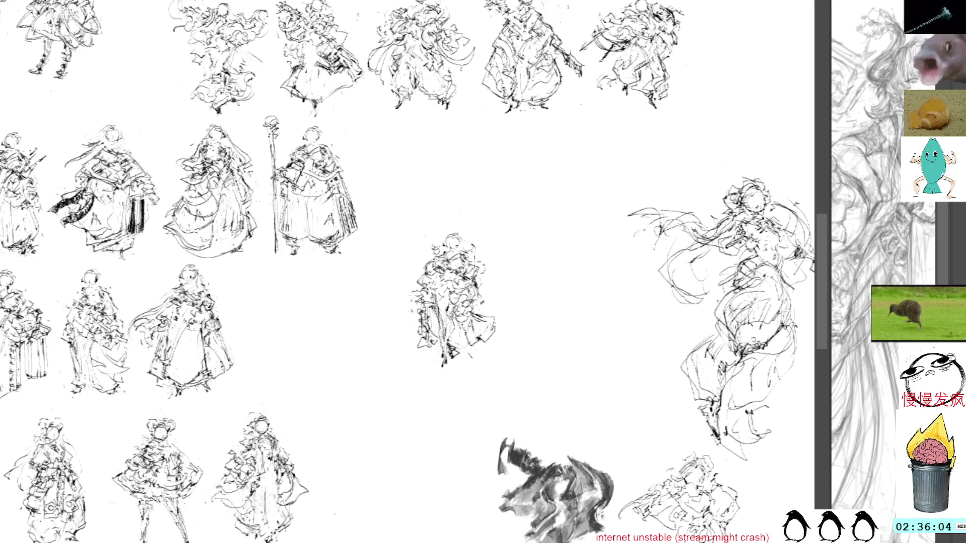
drag(409, 264, 406, 273)
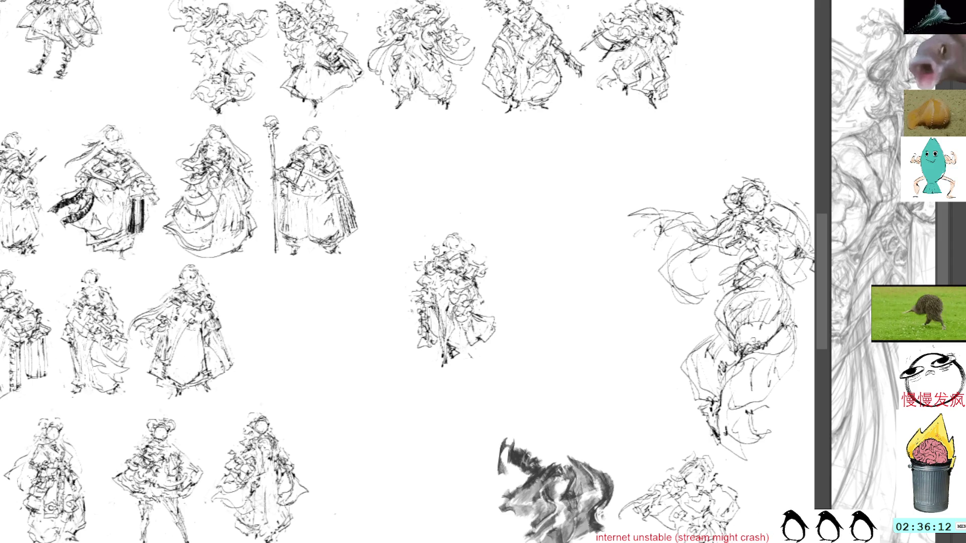
key(ctrl+t)
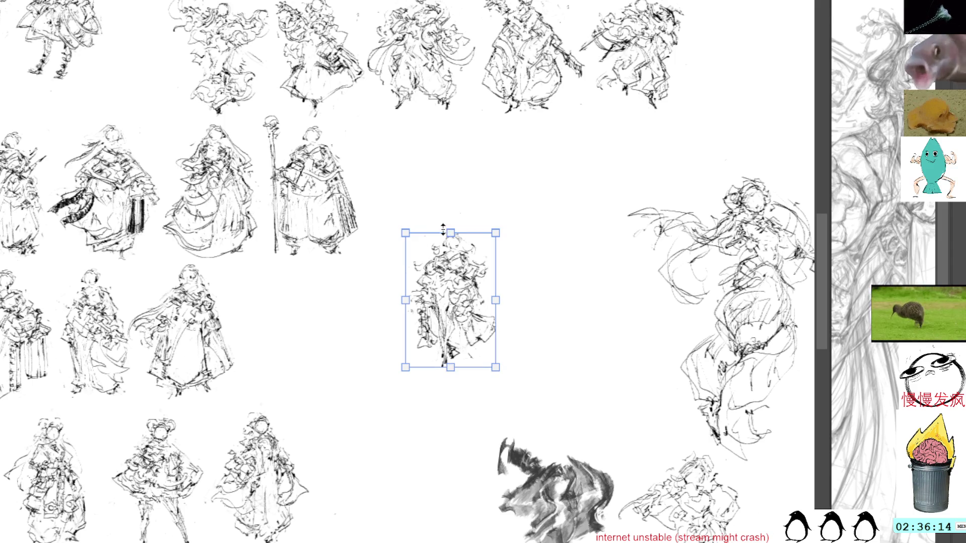
- Place the figure at the end of the third row, nudged down two steps
mouse_move(458, 277)
mouse_down()
mouse_move(414, 236)
mouse_move(416, 221)
mouse_move(282, 298)
mouse_move(288, 313)
mouse_move(288, 305)
mouse_up()
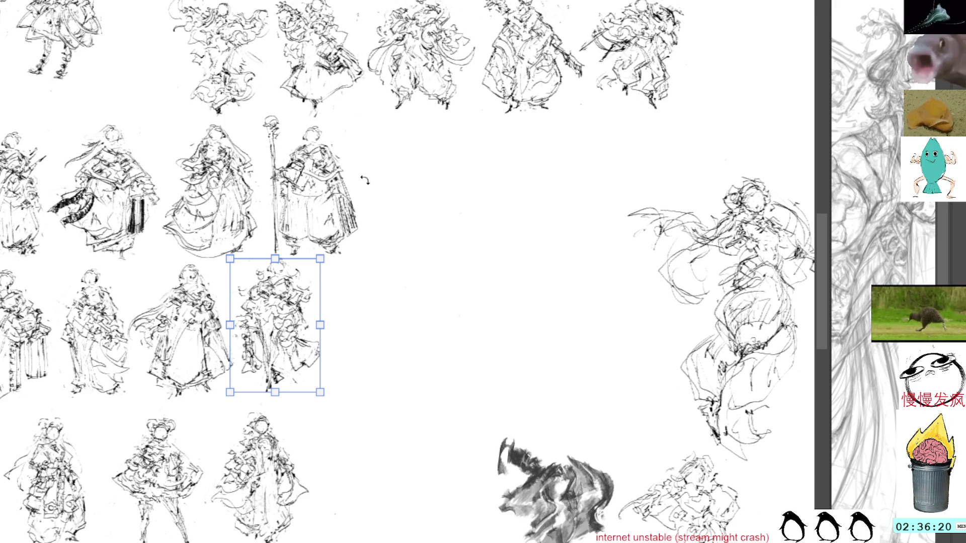
key(Down)
key(Down)
key(Down)
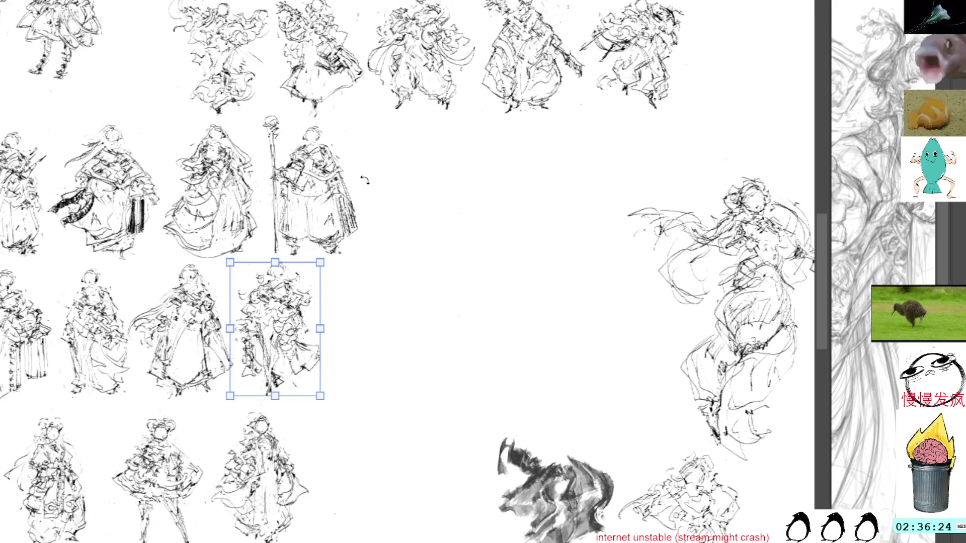
key(Down)
key(Down)
key(Return)
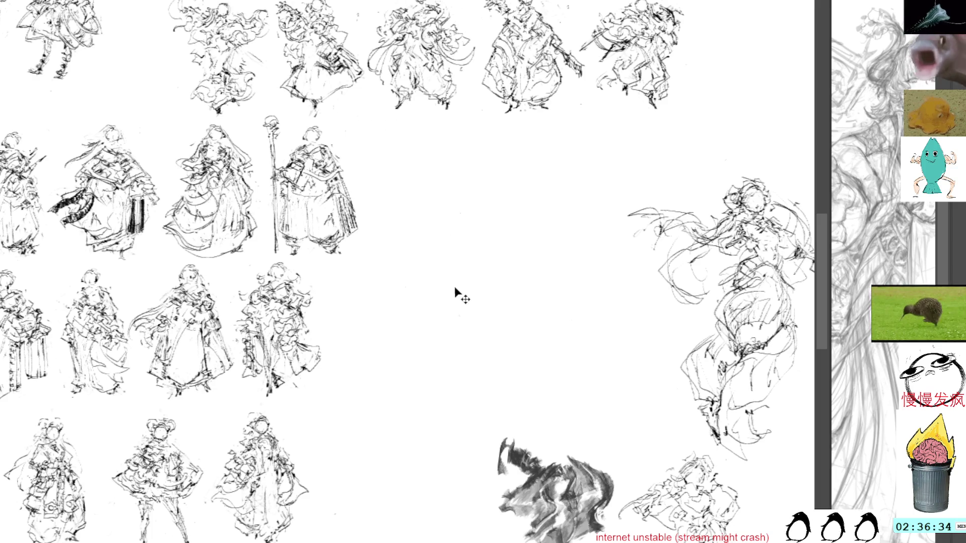
- Paste a horizontally mirrored figure copy into the middle area and stroke its left skirt
key(ctrl+v)
key(ctrl+t)
mouse_move(401, 255)
mouse_down()
mouse_move(436, 283)
mouse_move(424, 290)
mouse_move(442, 318)
mouse_up()
key(Escape)
key(ctrl+t)
key(h)
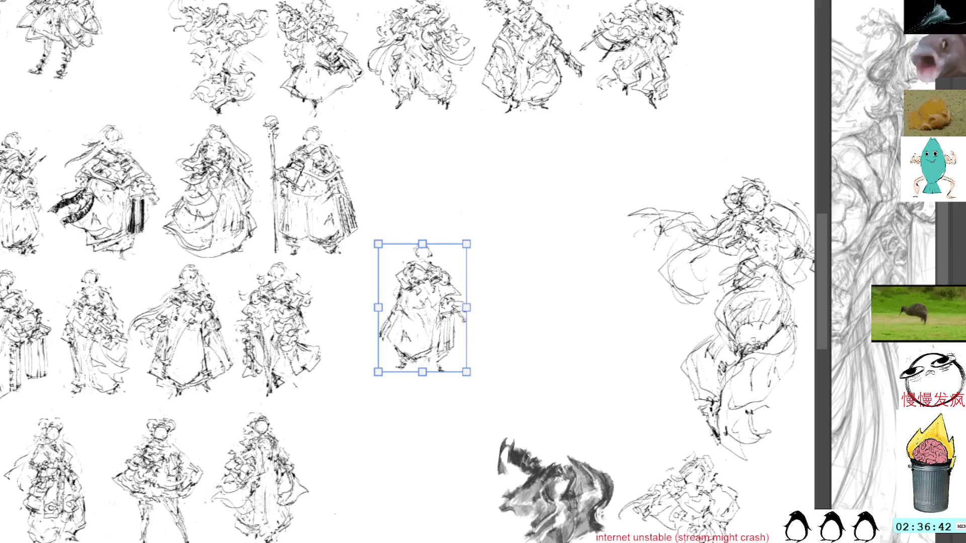
key(Return)
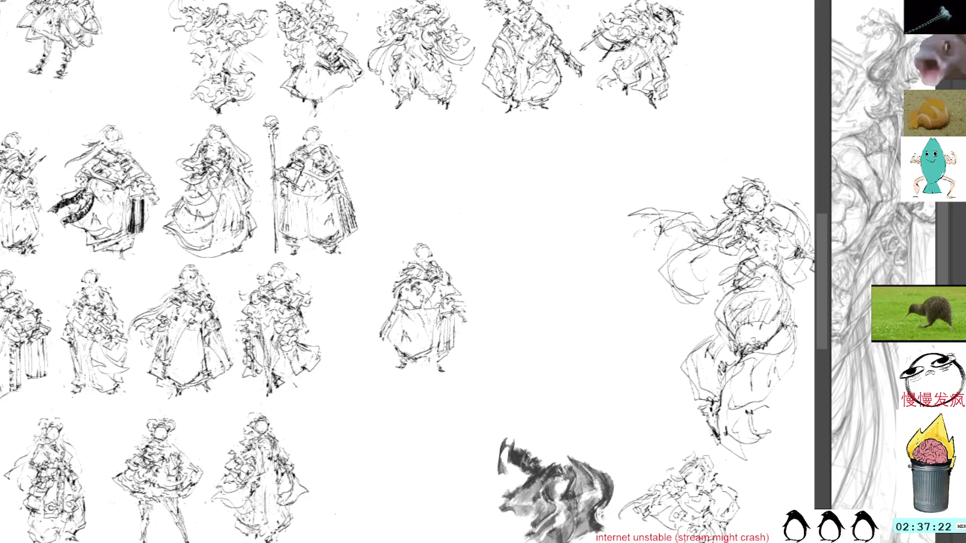
mouse_move(421, 359)
mouse_down()
mouse_move(402, 319)
mouse_move(391, 381)
mouse_move(398, 348)
mouse_up()
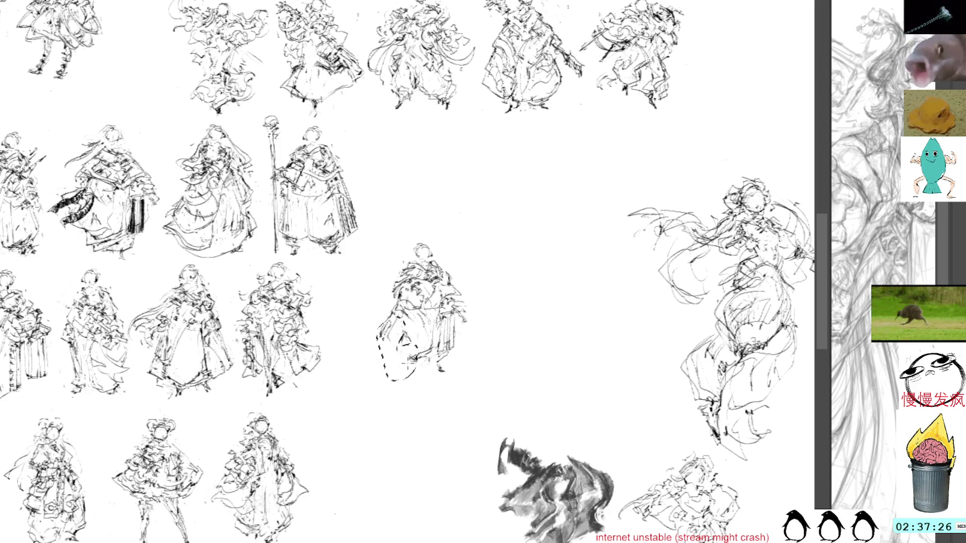
- Ink fuller strokes down the figure's middle, hem and lower right, redoing missteps
key(ctrl+d)
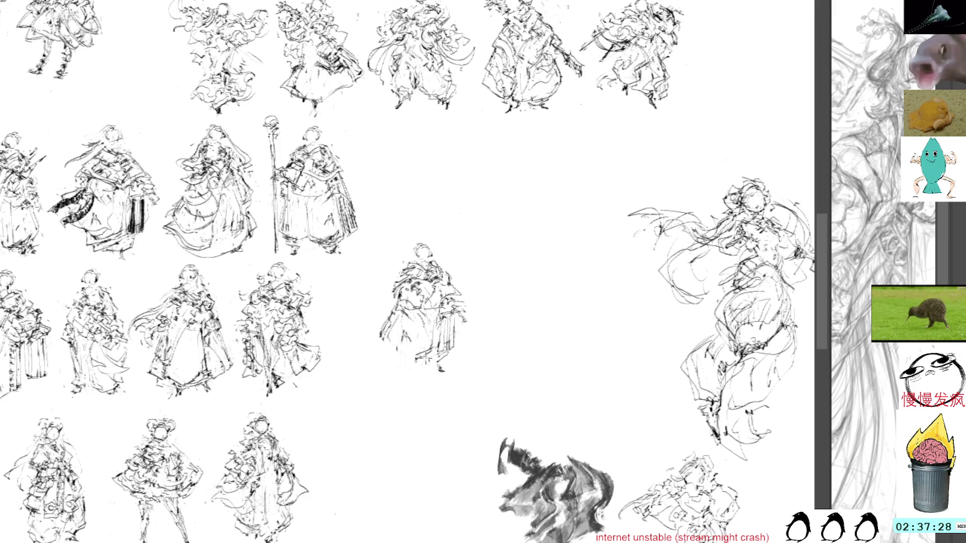
drag(429, 341, 418, 371)
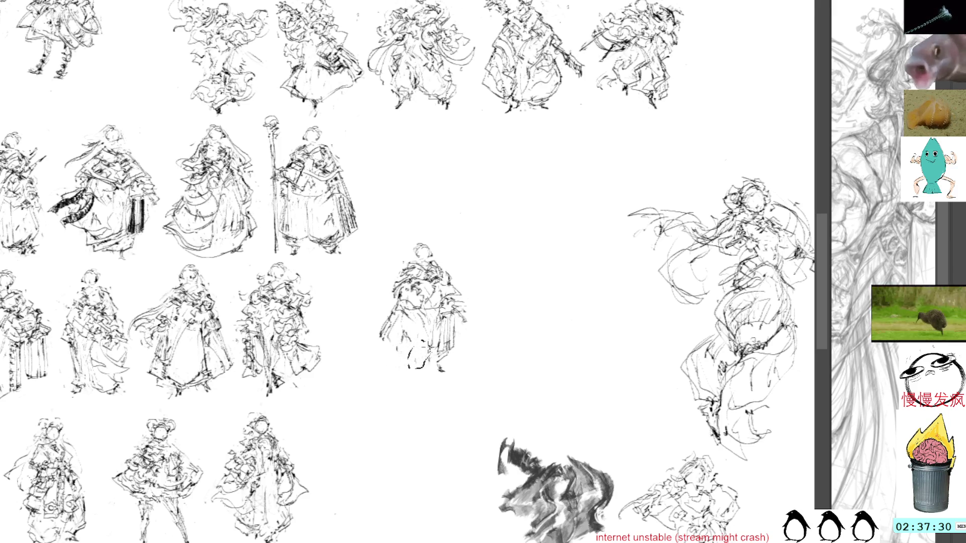
key(ctrl+z)
mouse_move(417, 301)
mouse_down()
mouse_move(417, 369)
mouse_move(440, 317)
mouse_move(430, 350)
mouse_up()
drag(434, 353, 431, 374)
drag(438, 316, 438, 328)
key(ctrl+z)
key(ctrl+z)
mouse_move(432, 364)
mouse_down()
mouse_move(446, 372)
mouse_move(444, 358)
mouse_up()
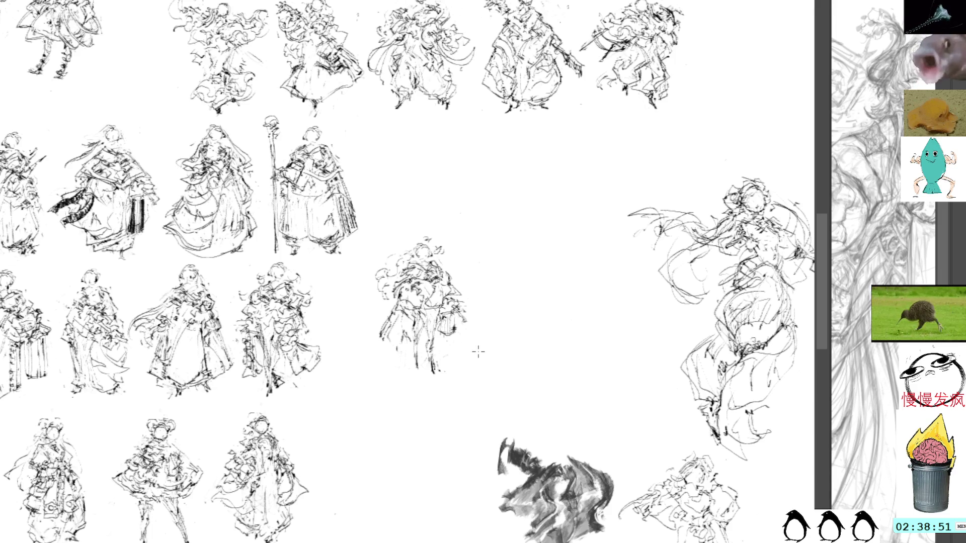
- Move the new central figure to the end of the third row
key(ctrl+t)
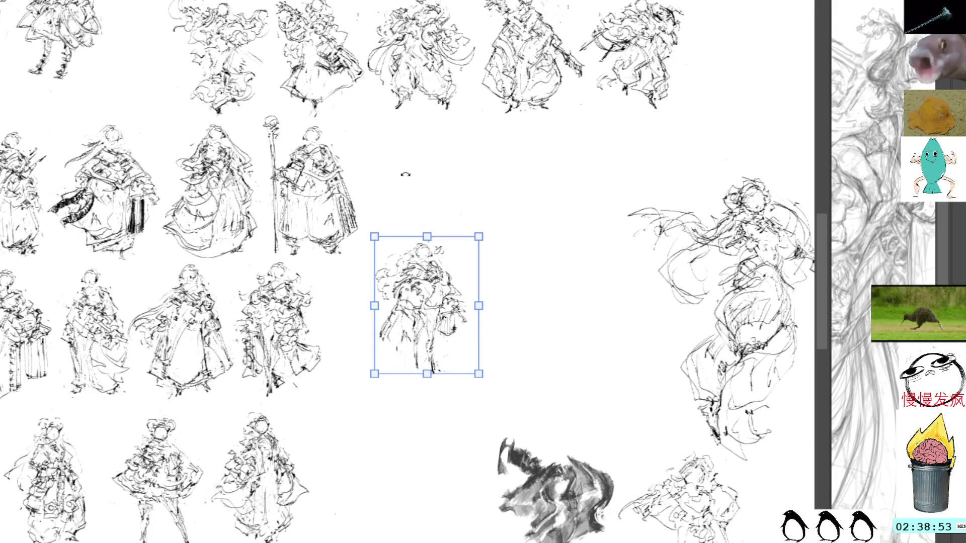
mouse_move(445, 304)
mouse_down()
mouse_move(431, 320)
mouse_move(399, 326)
mouse_move(405, 336)
mouse_up()
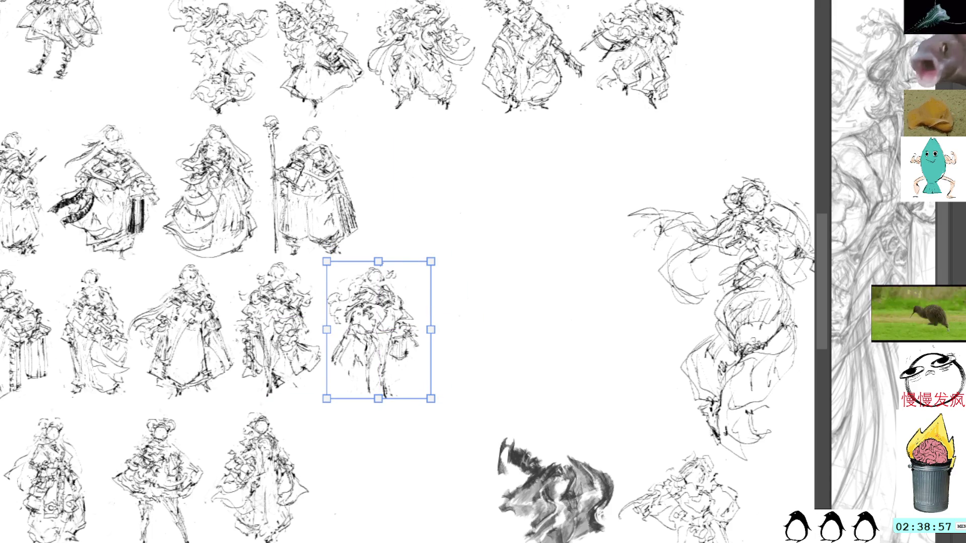
key(Return)
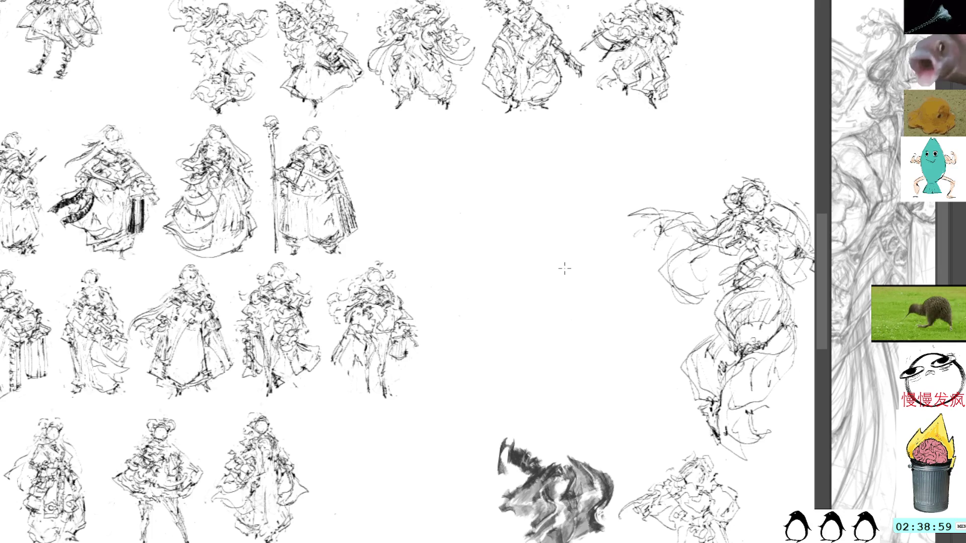
- Paste a duplicate figure and place it in the open space beside the large sketch
key(ctrl+v)
key(ctrl+t)
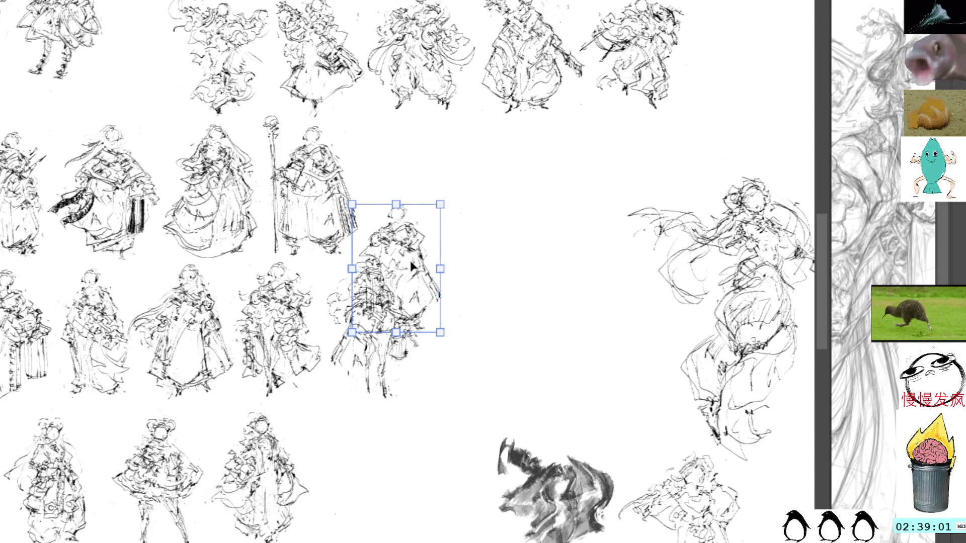
drag(407, 266, 543, 254)
drag(582, 155, 595, 205)
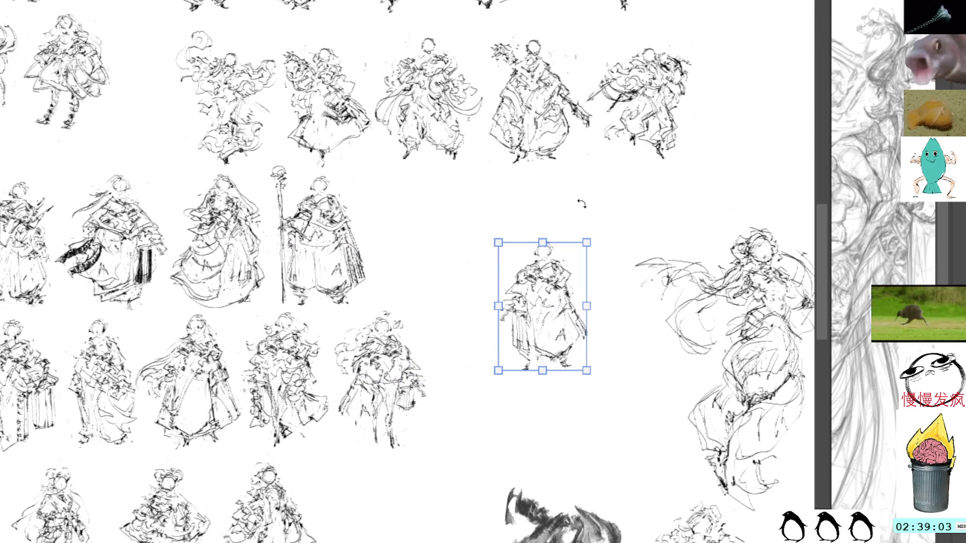
key(Return)
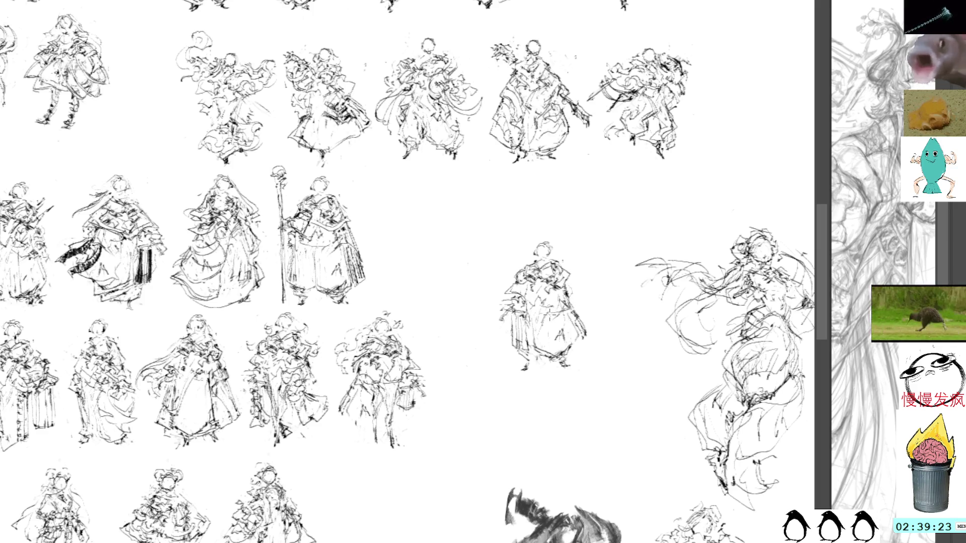
- Add and rework strokes on the central figure's lower body, skirt folds, hem and lower left
drag(554, 313, 584, 304)
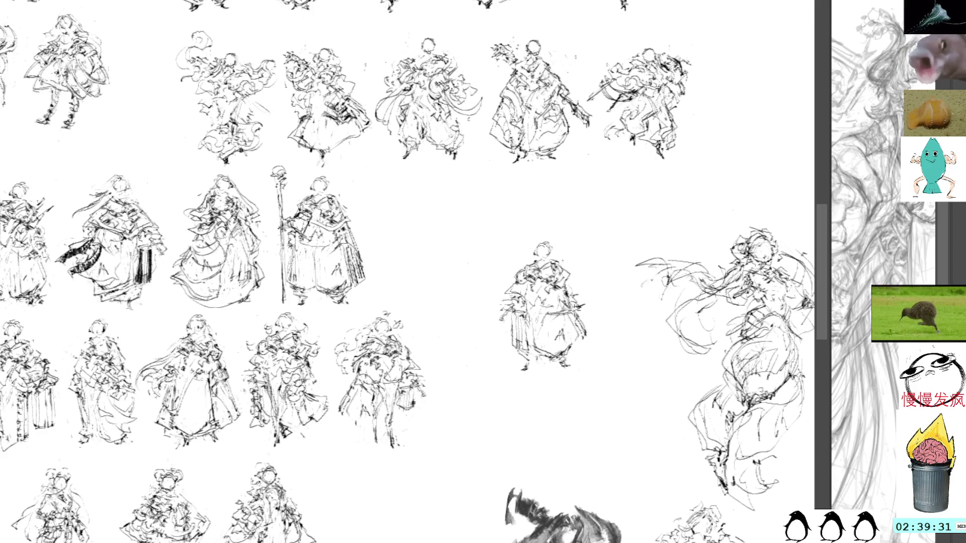
mouse_move(506, 312)
mouse_down()
mouse_move(511, 335)
mouse_move(503, 326)
mouse_move(531, 333)
mouse_up()
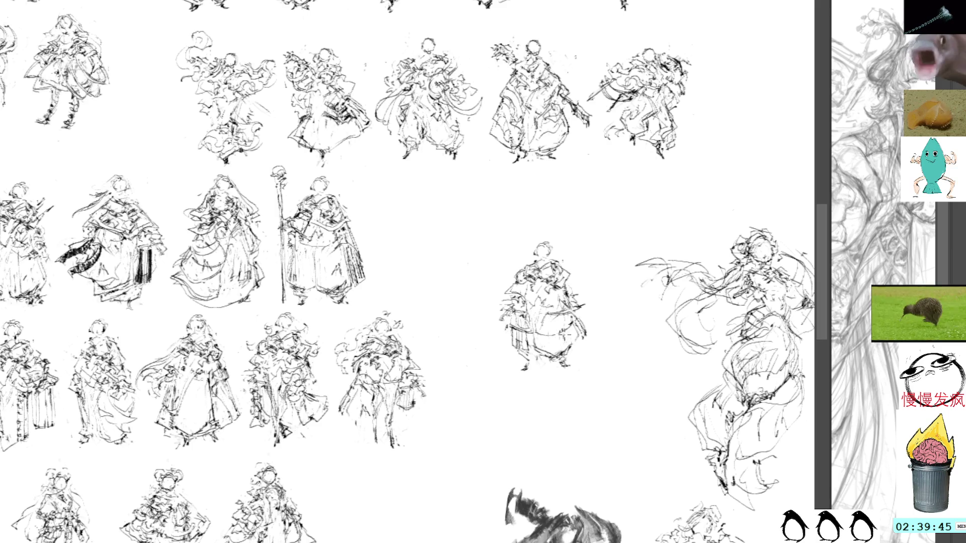
mouse_move(561, 341)
mouse_down()
mouse_move(576, 354)
mouse_move(558, 339)
mouse_move(546, 352)
mouse_move(583, 369)
mouse_up()
mouse_move(589, 327)
mouse_down()
mouse_move(588, 343)
mouse_move(577, 322)
mouse_move(587, 338)
mouse_move(585, 272)
mouse_up()
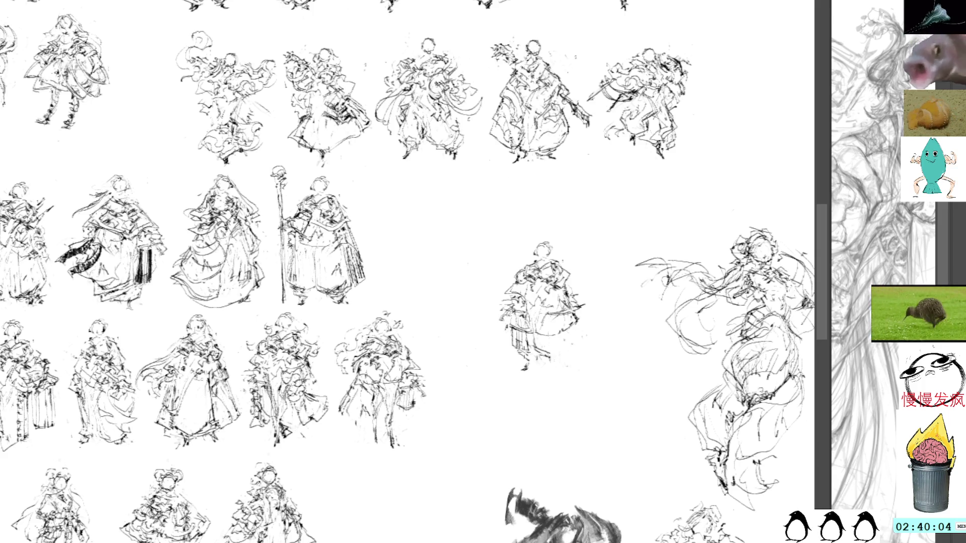
mouse_move(506, 332)
mouse_down()
mouse_move(526, 367)
mouse_move(530, 342)
mouse_up()
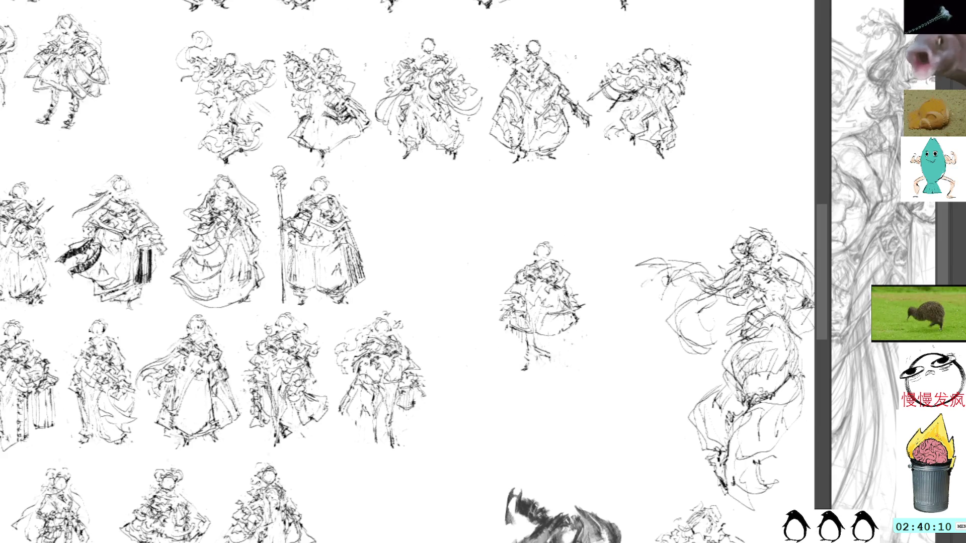
drag(508, 317, 517, 330)
mouse_move(513, 289)
mouse_down()
mouse_move(509, 320)
mouse_move(523, 344)
mouse_move(518, 316)
mouse_move(522, 331)
mouse_up()
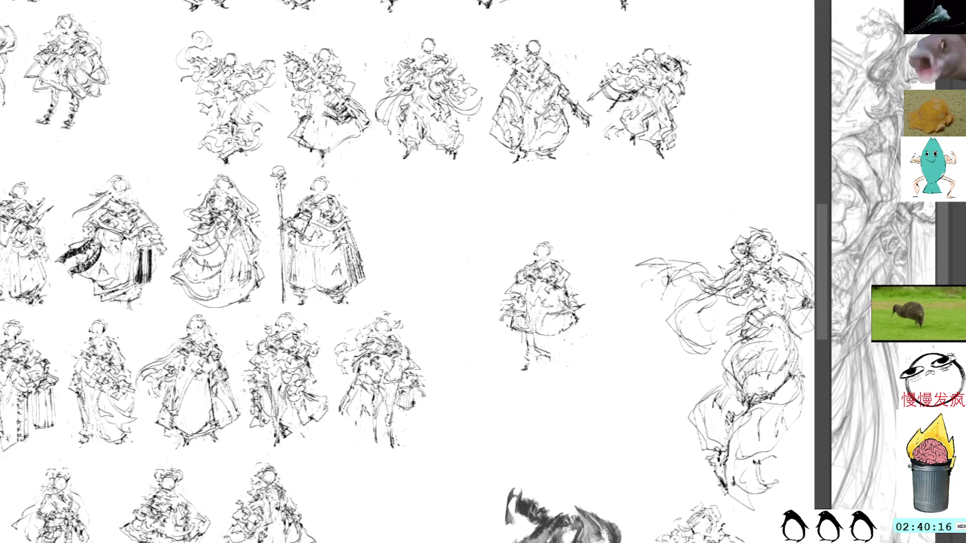
drag(536, 333, 574, 329)
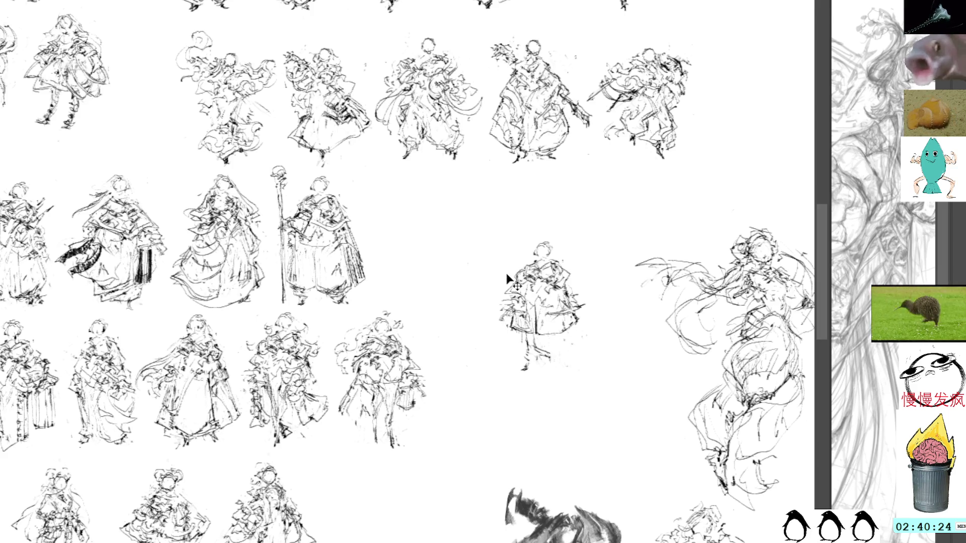
key(ctrl+t)
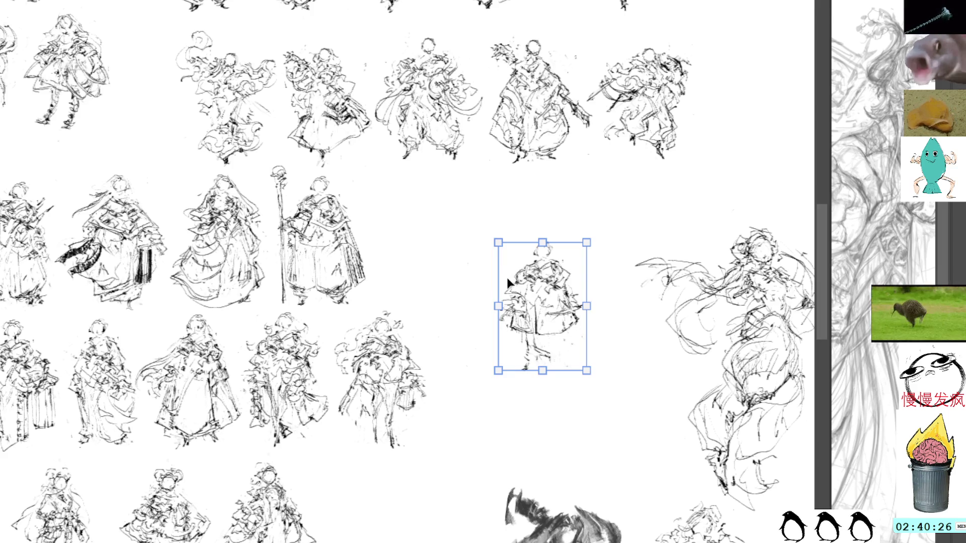
- Move the small figure up into the second row beside the staff-bearer and draw its legs
mouse_move(528, 308)
mouse_down()
mouse_move(424, 247)
mouse_move(439, 247)
mouse_up()
key(Return)
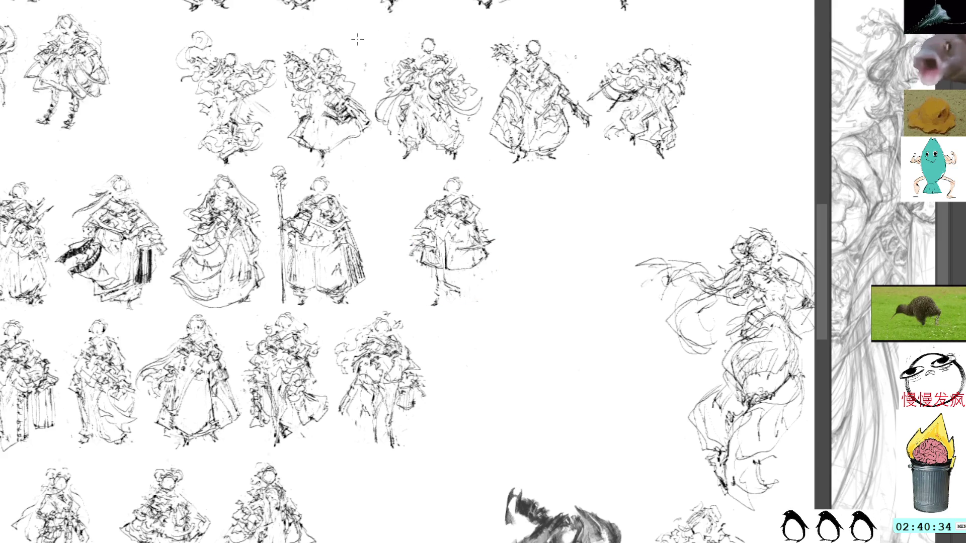
drag(460, 285, 468, 299)
drag(440, 267, 463, 301)
key(ctrl+z)
key(ctrl+z)
key(ctrl+z)
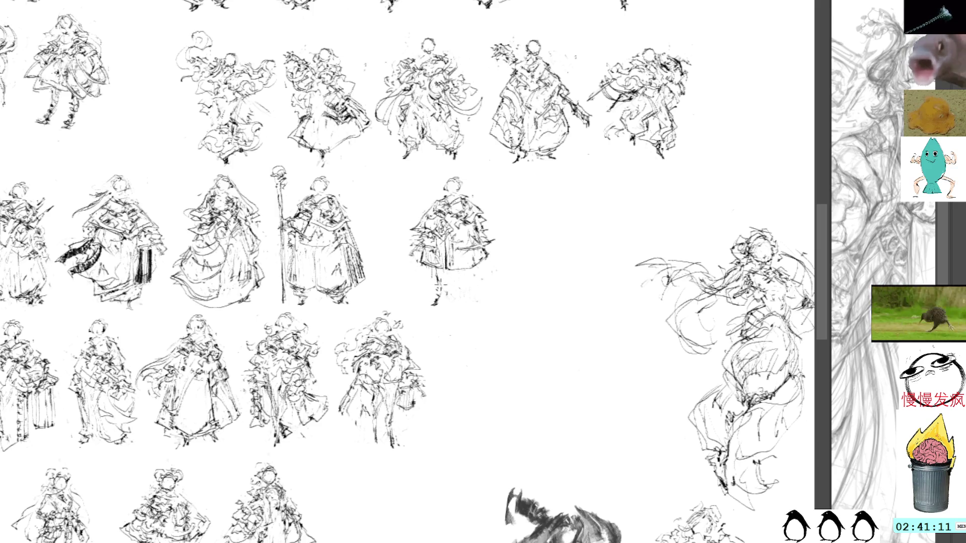
drag(444, 288, 430, 314)
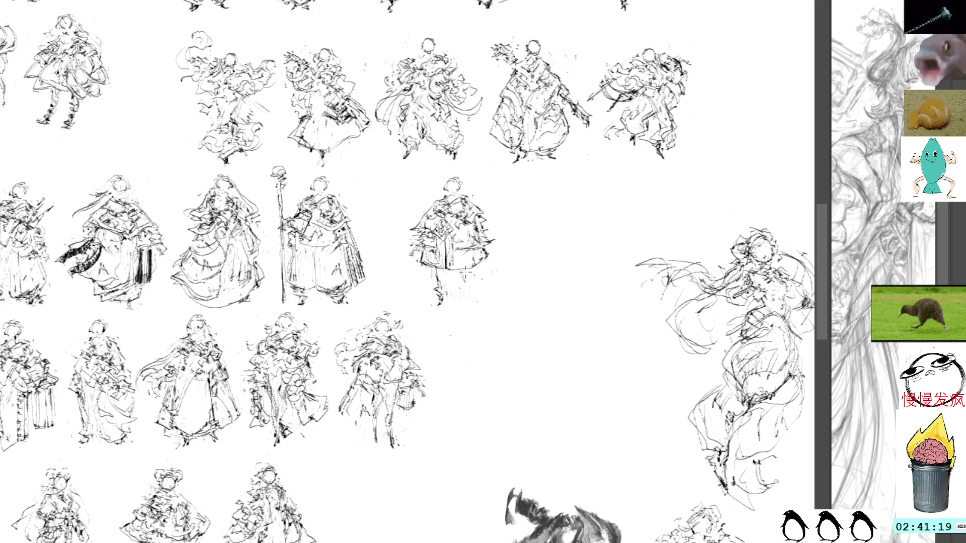
- Add a second leg and shoulder stroke, then shift the figure left toward the staff figure
drag(465, 274, 470, 304)
drag(484, 197, 489, 226)
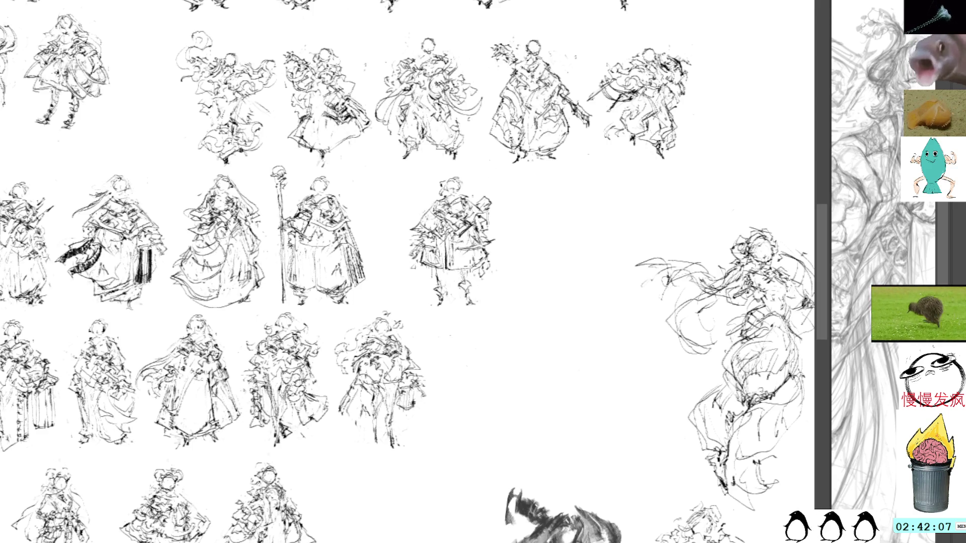
key(ctrl+t)
mouse_move(487, 215)
mouse_down()
mouse_move(478, 190)
mouse_move(438, 255)
mouse_up()
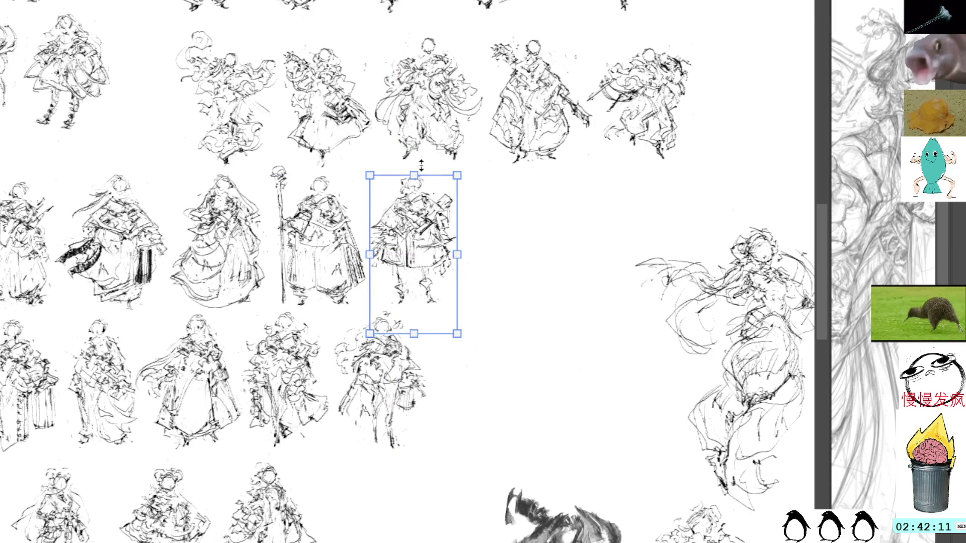
key(Return)
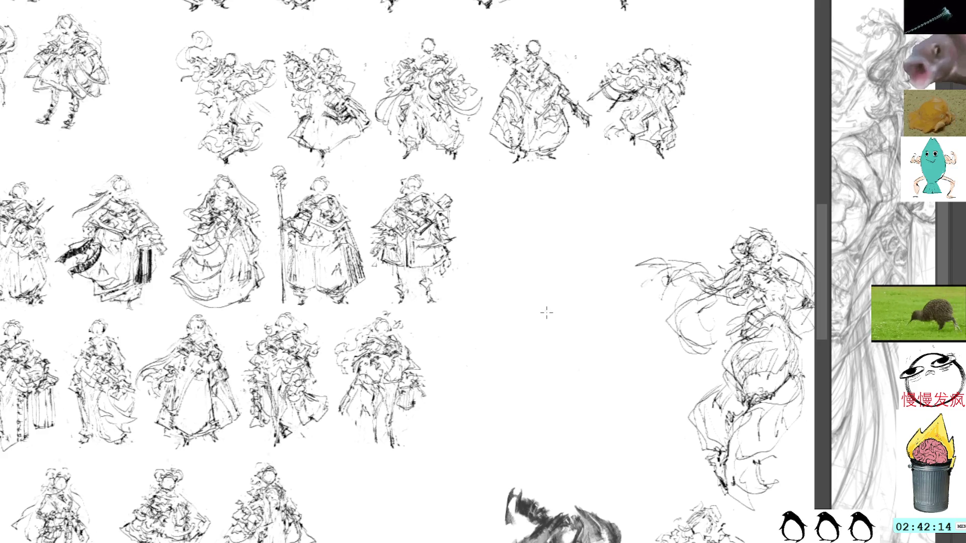
drag(546, 312, 517, 302)
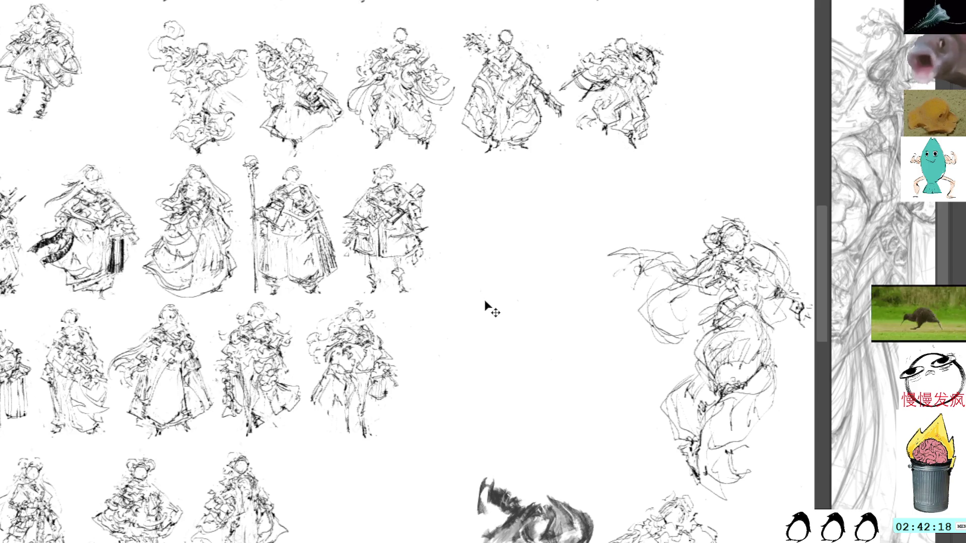
- Paste a robed figure copy, move it into the open space, and flip it horizontally
key(ctrl+z)
mouse_move(394, 245)
mouse_down()
mouse_move(485, 271)
mouse_move(511, 294)
mouse_move(508, 281)
mouse_up()
key(h)
key(Return)
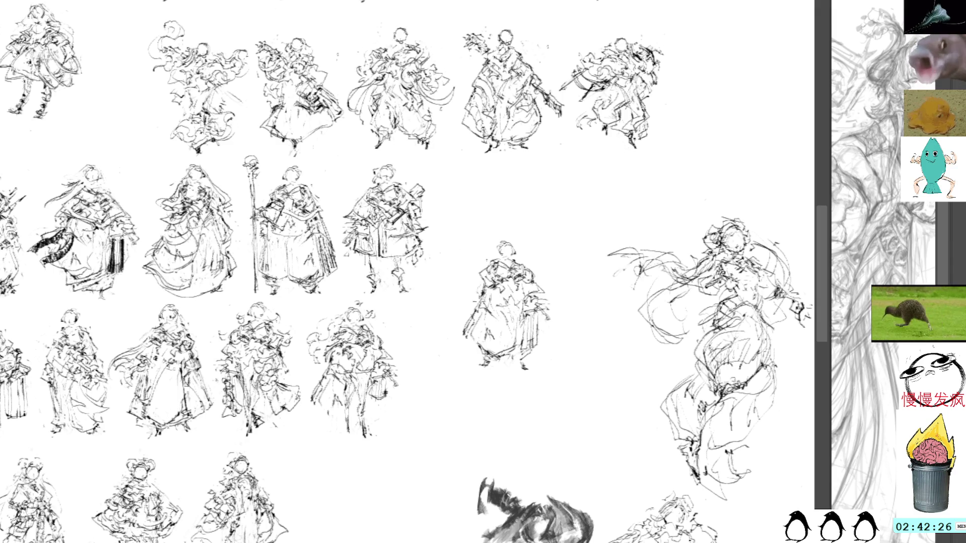
- Touch up the copied figure's shoulder with a small pen stroke
mouse_move(489, 276)
mouse_down()
mouse_move(470, 287)
mouse_move(475, 253)
mouse_up()
key(ctrl+z)
key(ctrl+z)
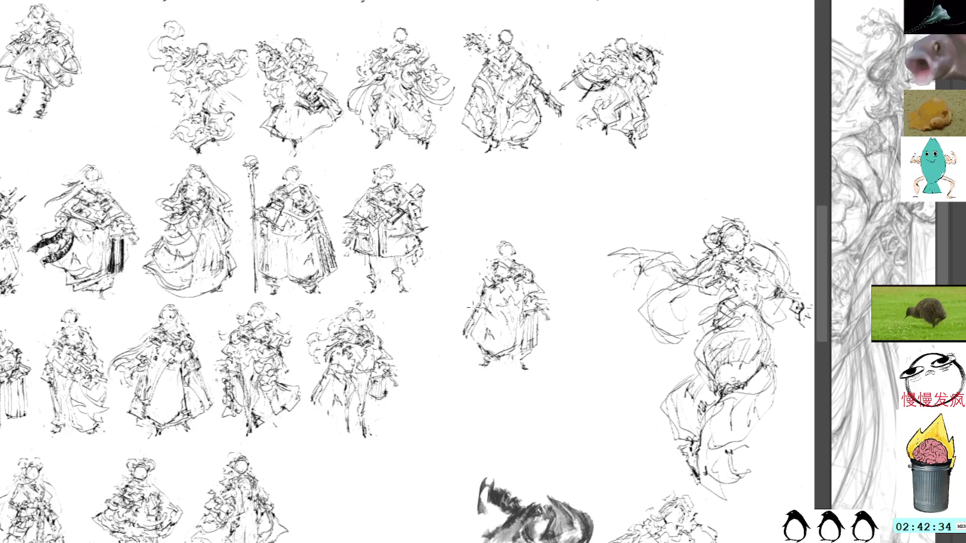
drag(462, 296, 457, 305)
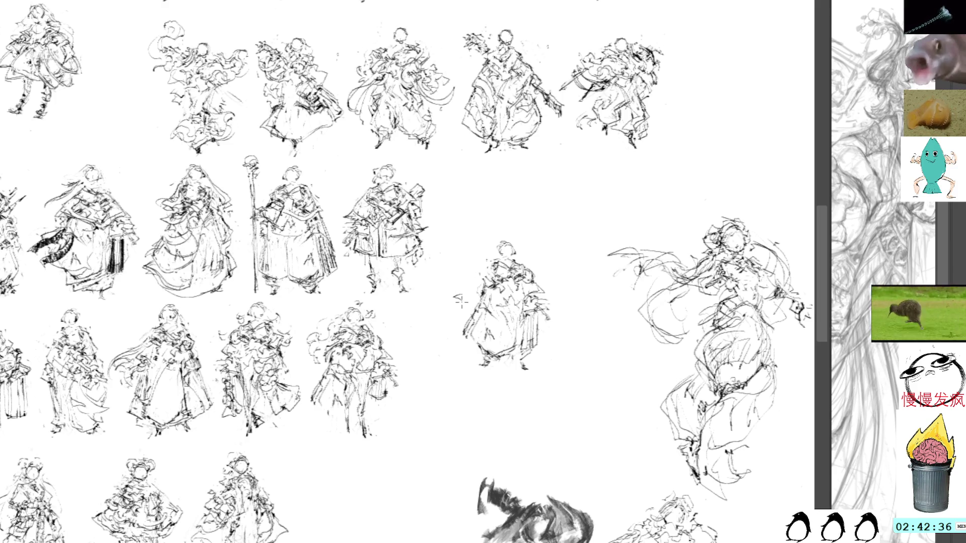
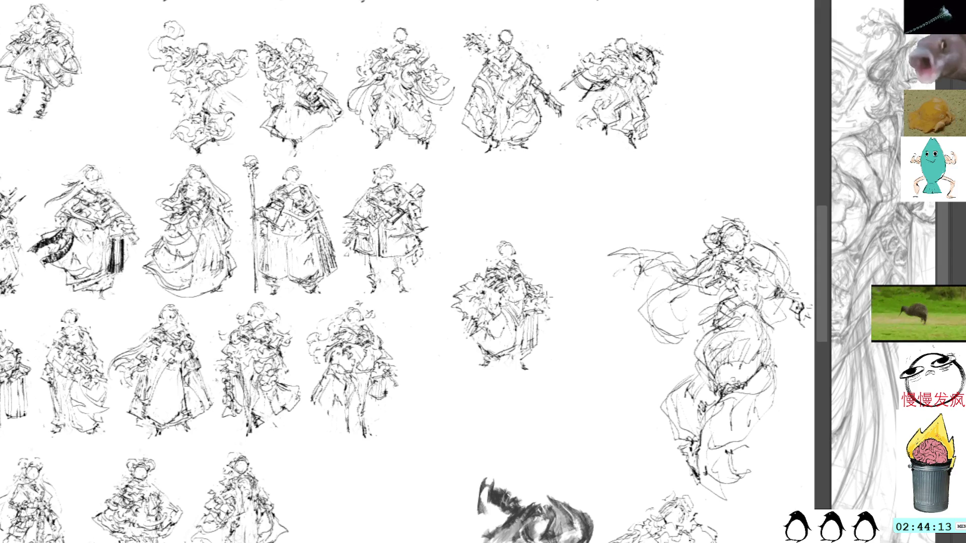
- Add extra ink strokes to the central figure's lower skirt, finishing with a dark stroke along its bottom
drag(524, 321, 528, 335)
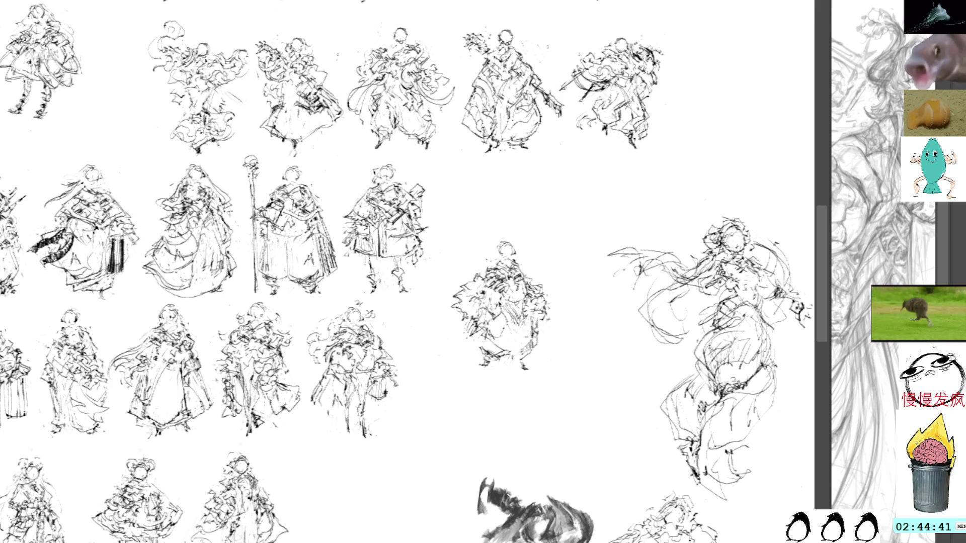
mouse_move(537, 332)
mouse_down()
mouse_move(517, 356)
mouse_move(474, 342)
mouse_move(545, 335)
mouse_up()
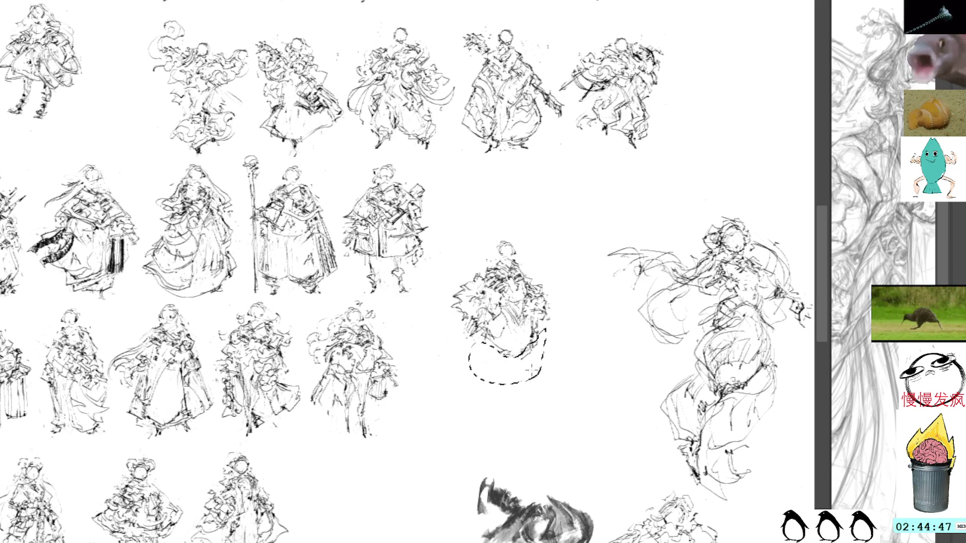
key(ctrl+d)
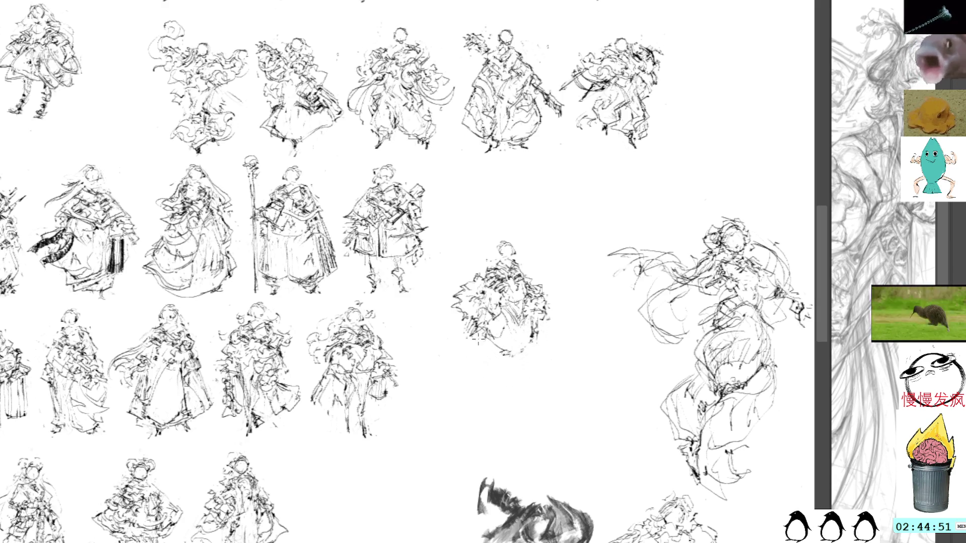
mouse_move(473, 333)
mouse_down()
mouse_move(498, 347)
mouse_move(534, 346)
mouse_up()
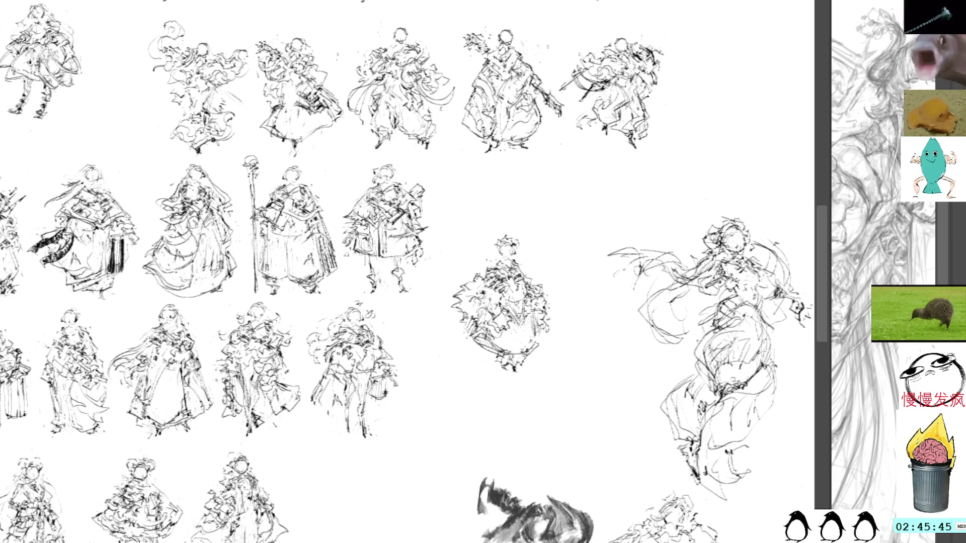
- Move the central costume figure up into the second row
click(524, 295)
drag(494, 327, 497, 230)
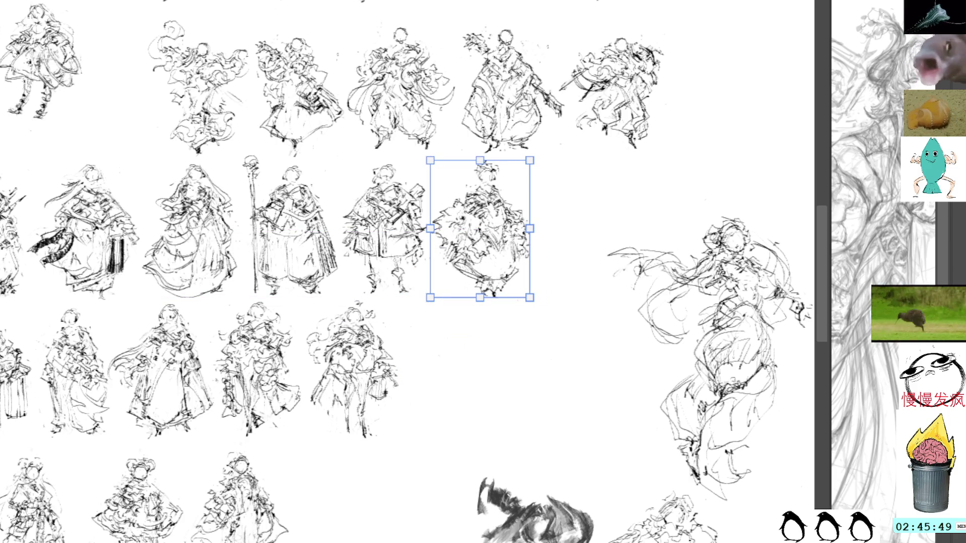
key(Return)
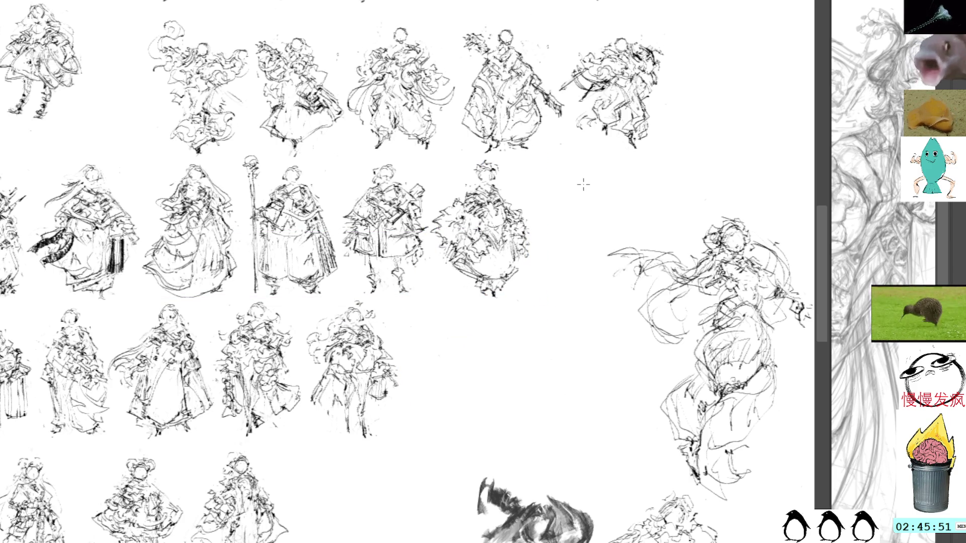
- Move the grey brush study down to the bottom centre of the sheet
mouse_move(533, 389)
mouse_down()
mouse_move(528, 287)
mouse_move(534, 313)
mouse_move(480, 307)
mouse_move(530, 443)
mouse_move(573, 392)
mouse_move(578, 327)
mouse_up()
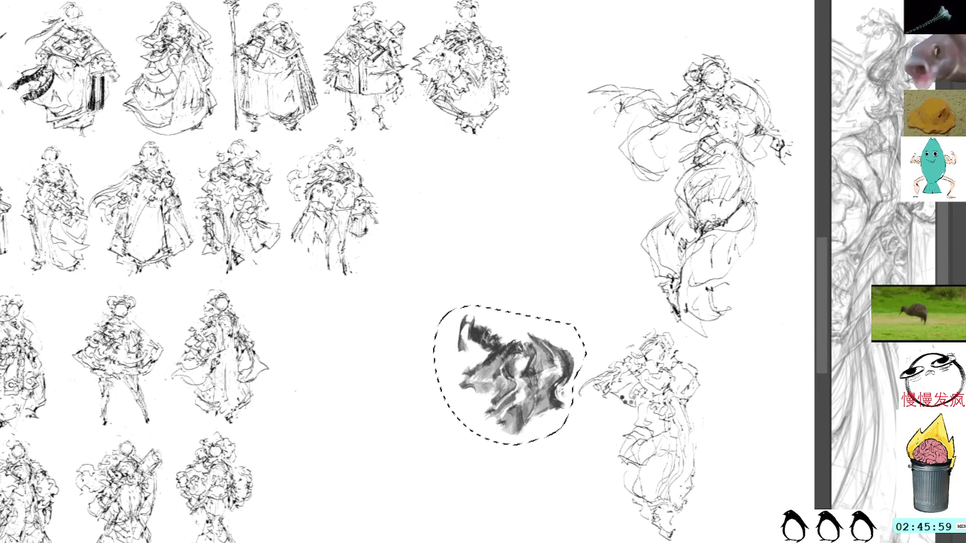
key(ctrl+t)
mouse_move(574, 345)
mouse_down()
mouse_move(569, 385)
mouse_move(586, 446)
mouse_move(694, 412)
mouse_move(352, 529)
mouse_move(372, 493)
mouse_up()
key(Return)
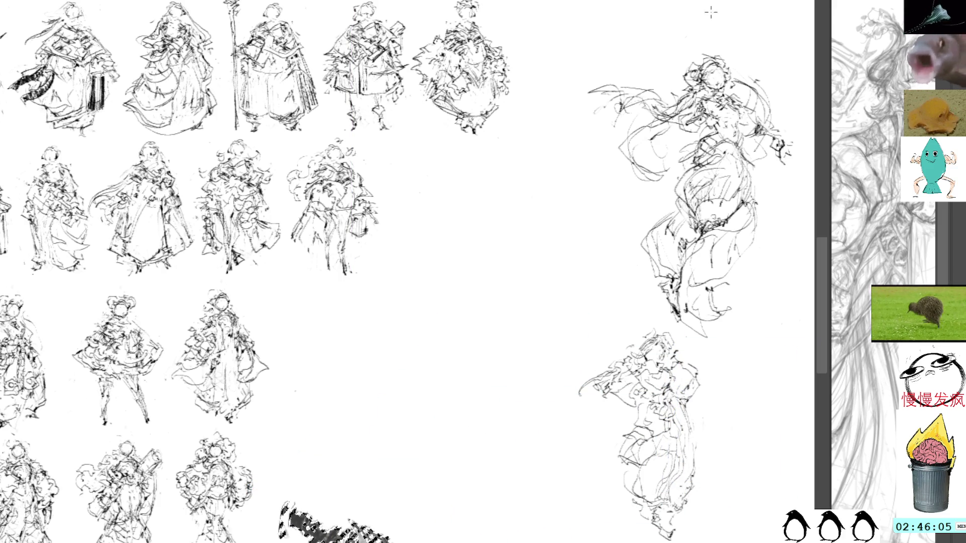
- Paste a copy of a figure sketch at the end of the third row
drag(566, 180, 594, 251)
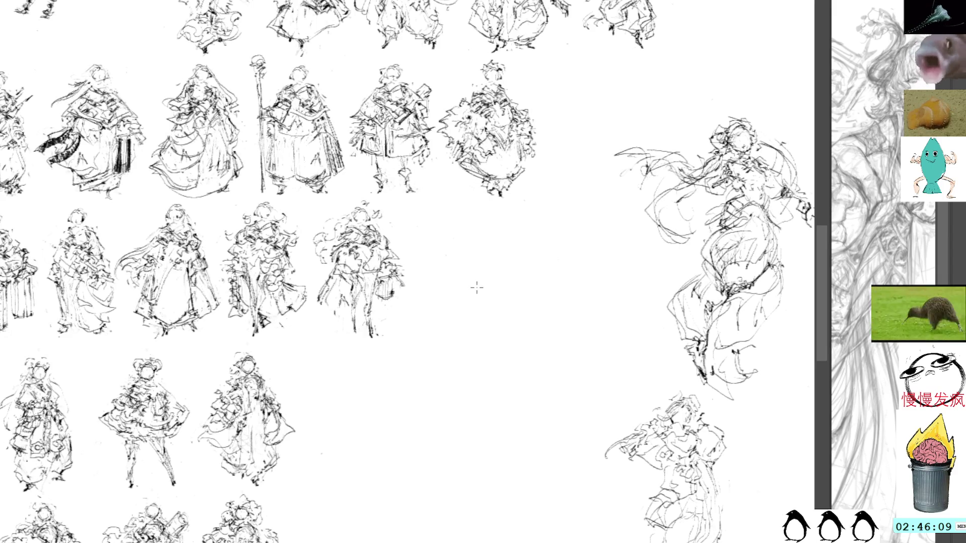
key(ctrl+v)
key(ctrl+t)
mouse_move(410, 257)
mouse_down()
mouse_move(526, 273)
mouse_move(502, 282)
mouse_up()
key(Return)
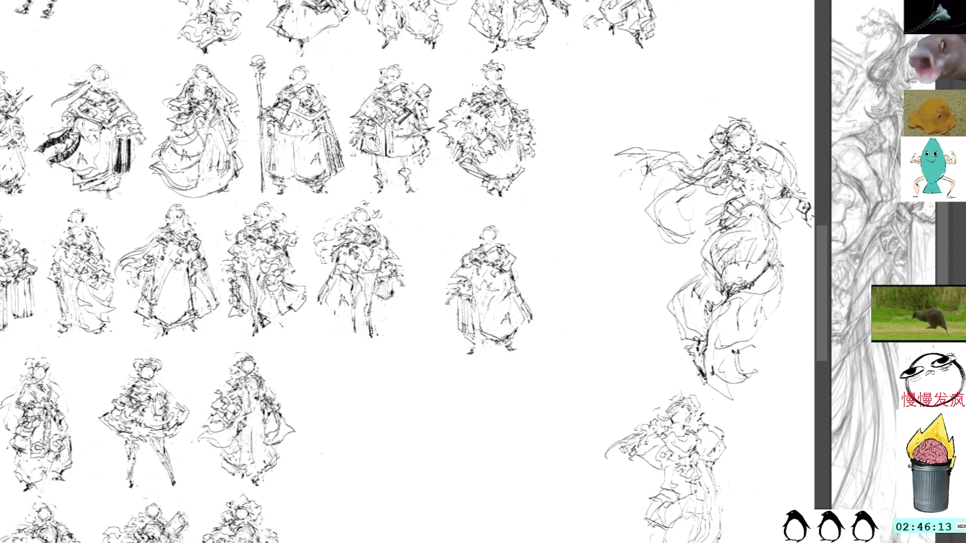
- Sketch new dark strokes over the pasted figure, mainly along its left side
mouse_move(500, 266)
mouse_down()
mouse_move(481, 302)
mouse_move(498, 292)
mouse_move(503, 307)
mouse_up()
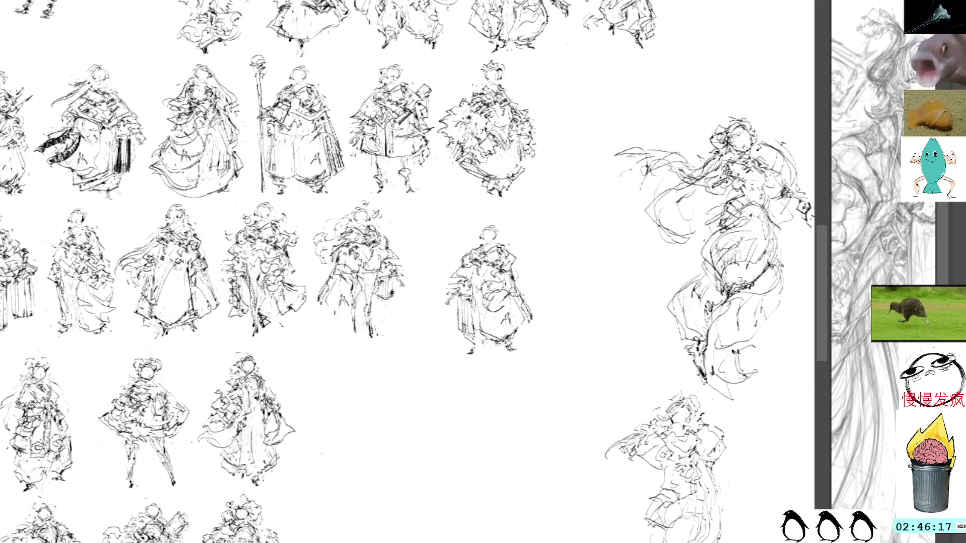
key(ctrl+z)
key(ctrl+z)
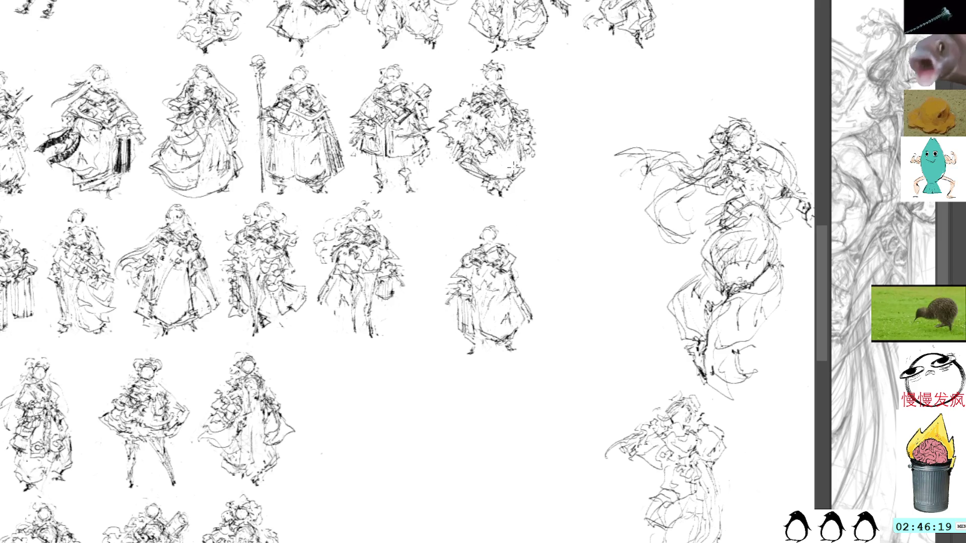
drag(453, 302, 455, 315)
drag(444, 294, 446, 307)
drag(448, 273, 458, 278)
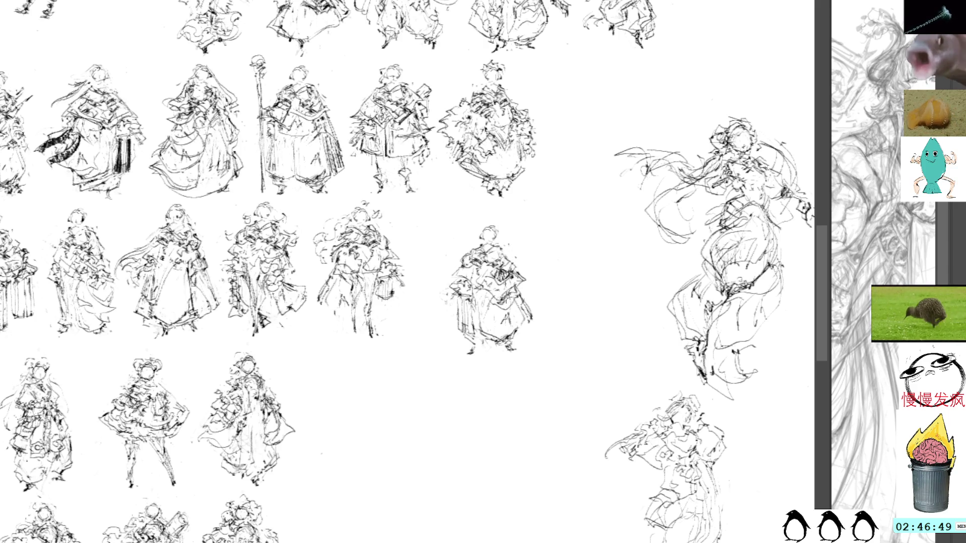
- Draw a curved ink stroke beside the lone middle-row figure's left side, discarding trial right-edge strokes
drag(527, 332, 521, 343)
drag(539, 305, 532, 323)
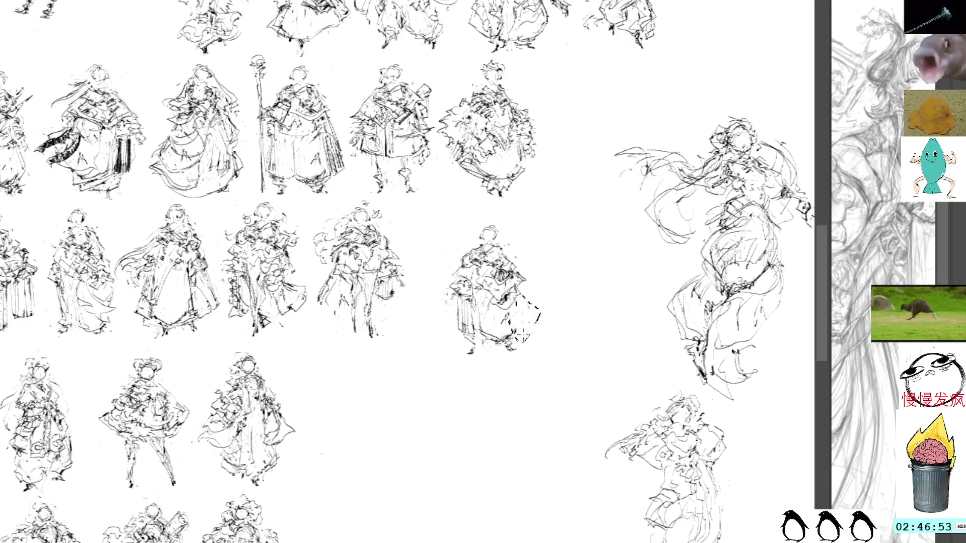
key(ctrl+z)
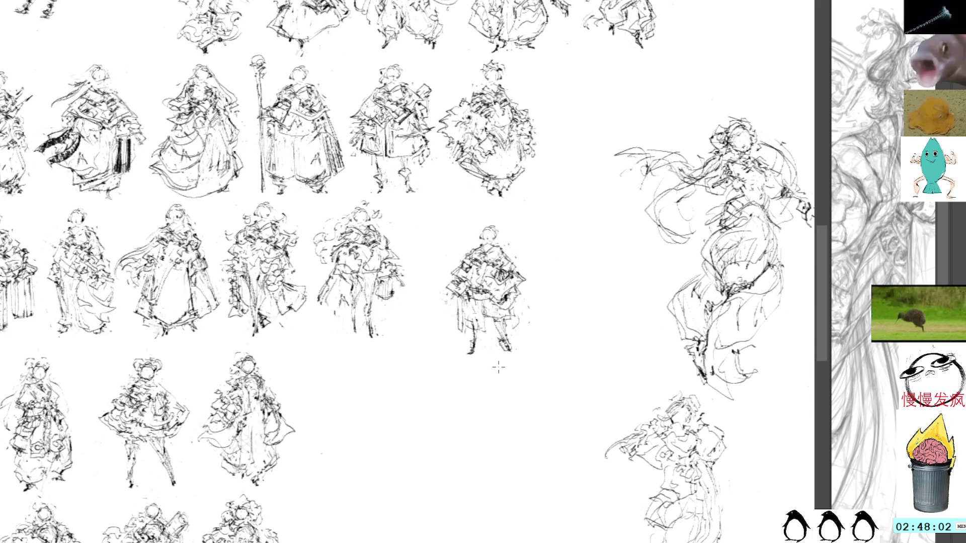
drag(534, 290, 525, 328)
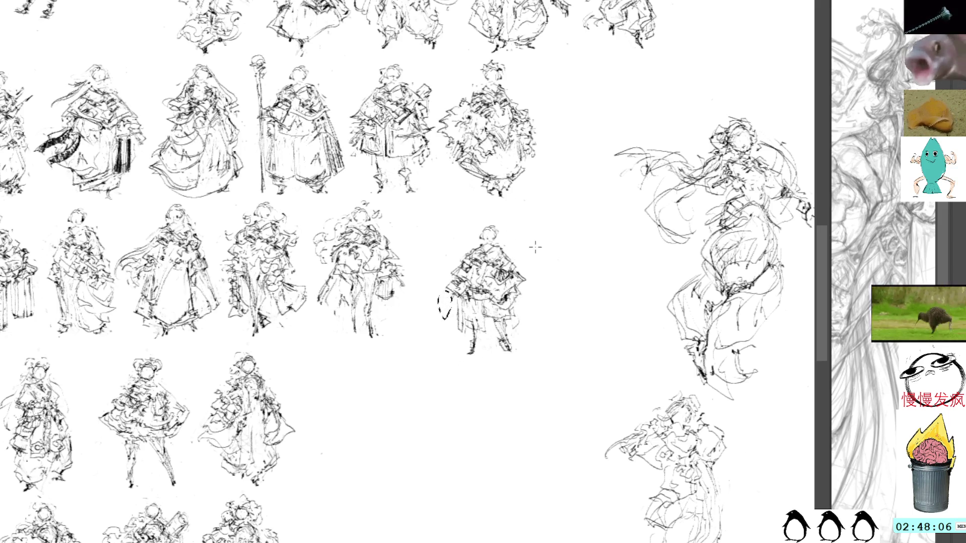
key(ctrl+t)
- Shift the redrawn figure up and left, then switch to the curly-haired girl's portrait document
mouse_move(496, 313)
mouse_down()
mouse_move(462, 283)
mouse_move(460, 291)
mouse_up()
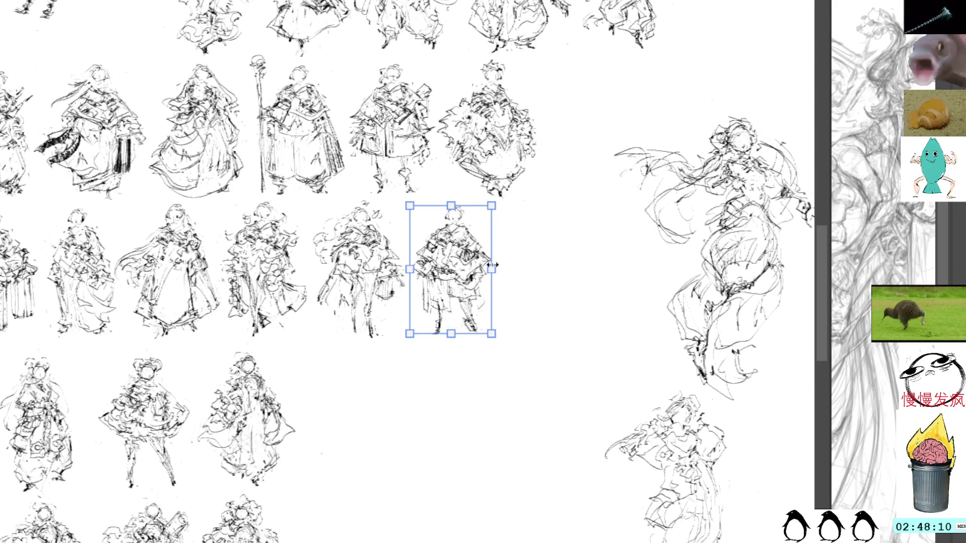
key(Return)
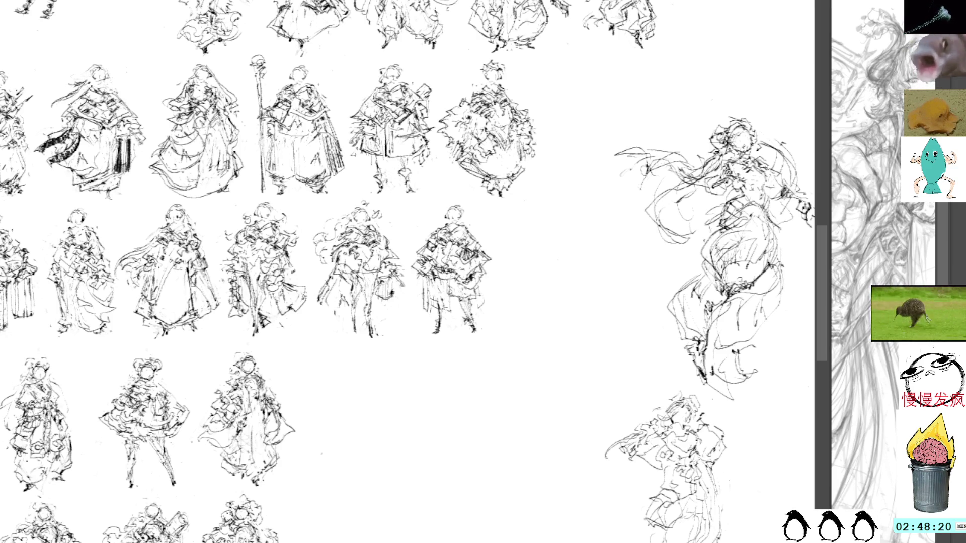
key(ctrl+Tab)
key(ctrl+Tab)
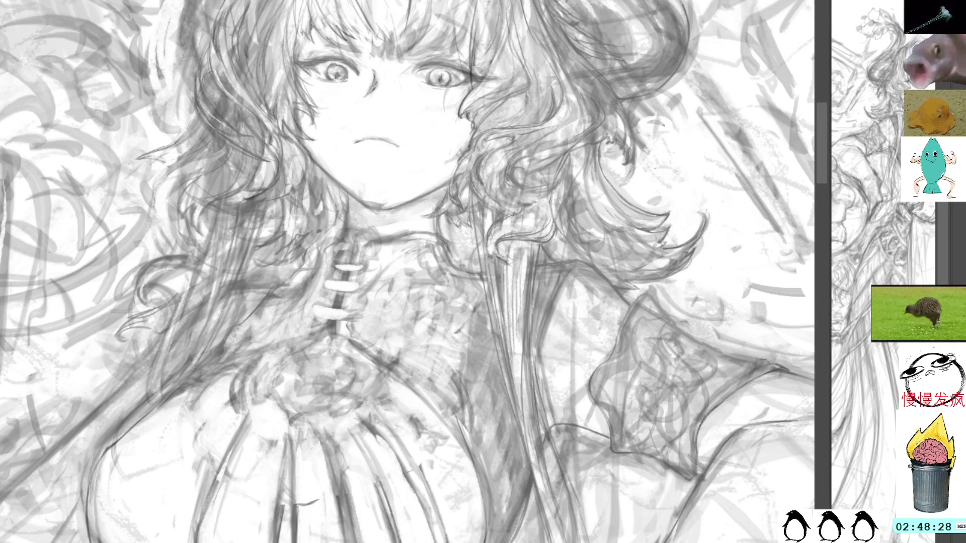
key(ctrl+Tab)
- Return to the current portrait version and pan to show the top of the girl's head
key(ctrl+shift+Tab)
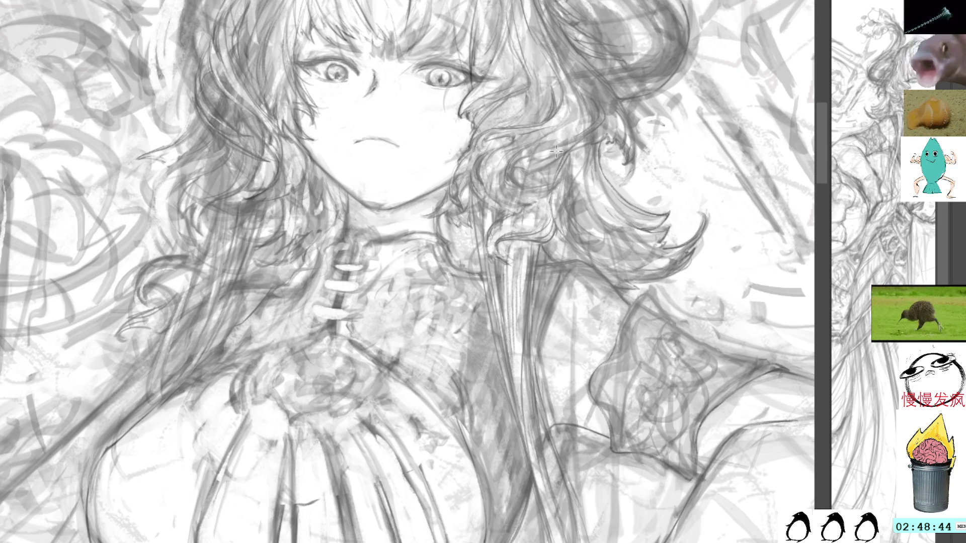
drag(537, 40, 627, 217)
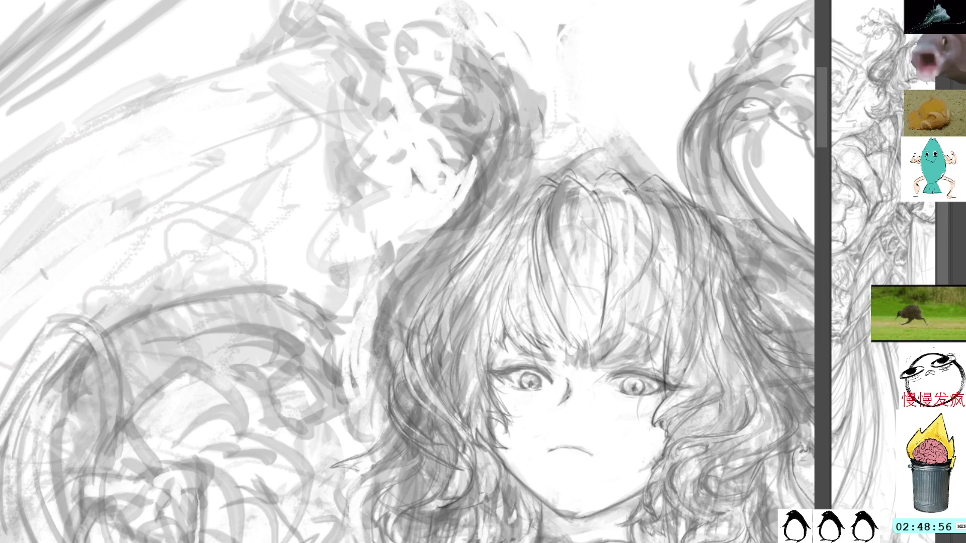
- Sample the hair grey and paint several thin dark strands through the girl's hair
drag(569, 184, 562, 251)
key(ctrl+z)
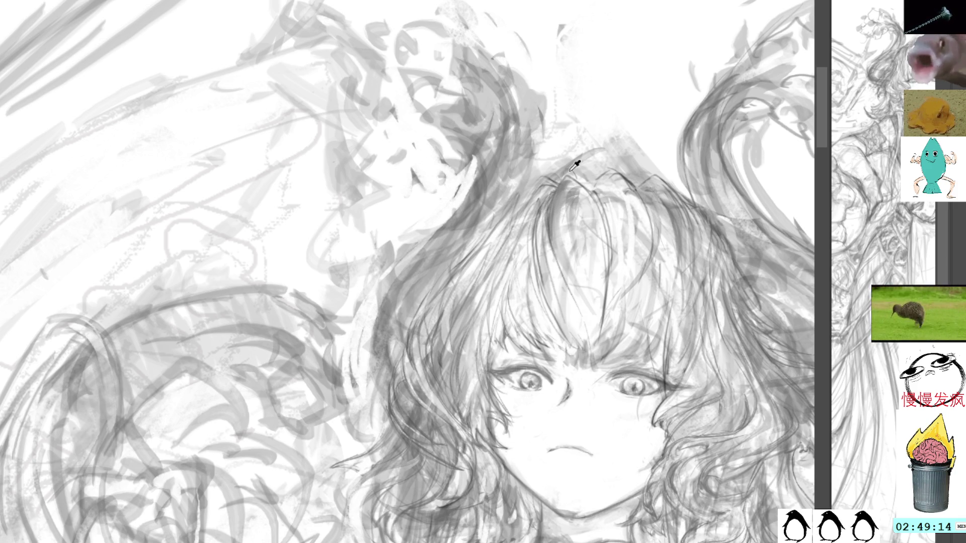
alt+click(631, 176)
alt+click(629, 179)
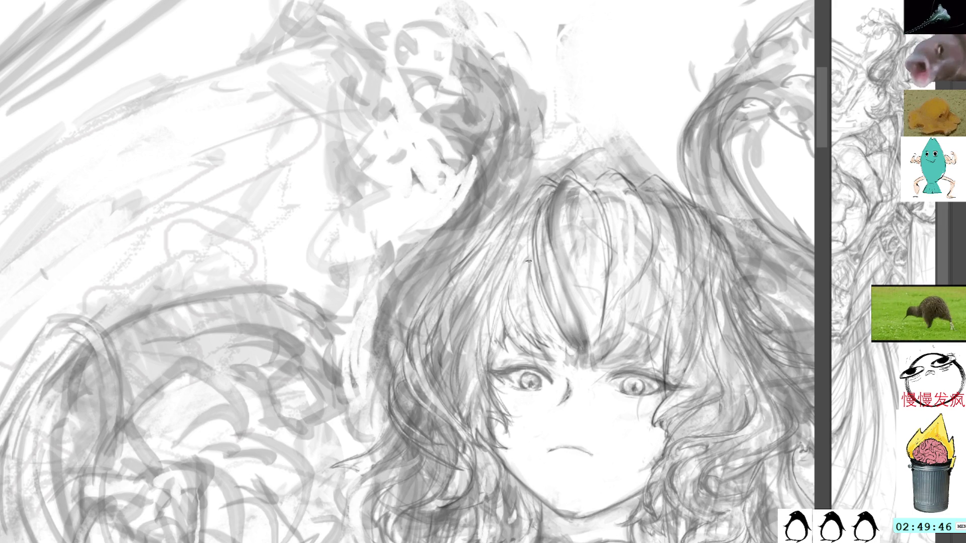
drag(533, 229, 538, 275)
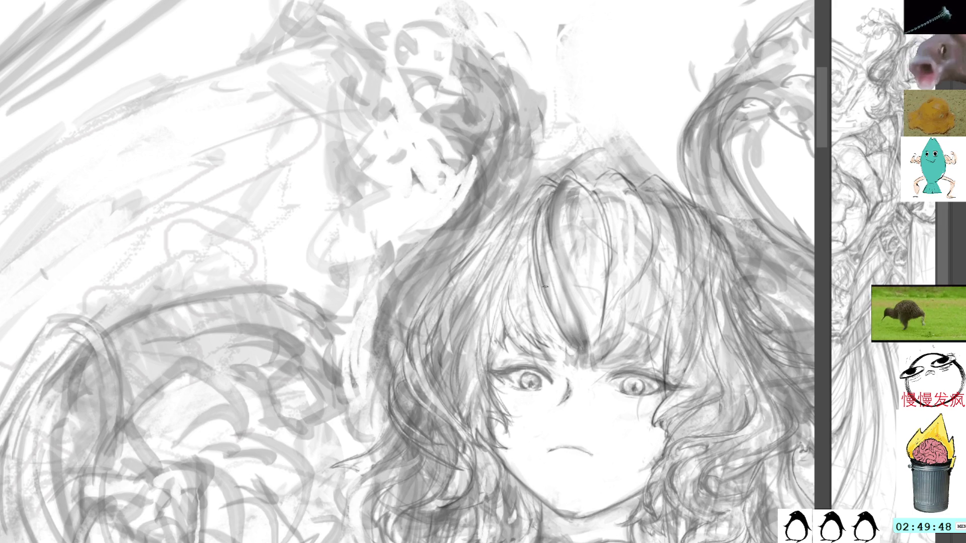
drag(542, 207, 548, 289)
mouse_move(542, 207)
mouse_down()
mouse_move(547, 276)
mouse_move(548, 253)
mouse_up()
drag(541, 212, 559, 307)
drag(551, 267, 567, 317)
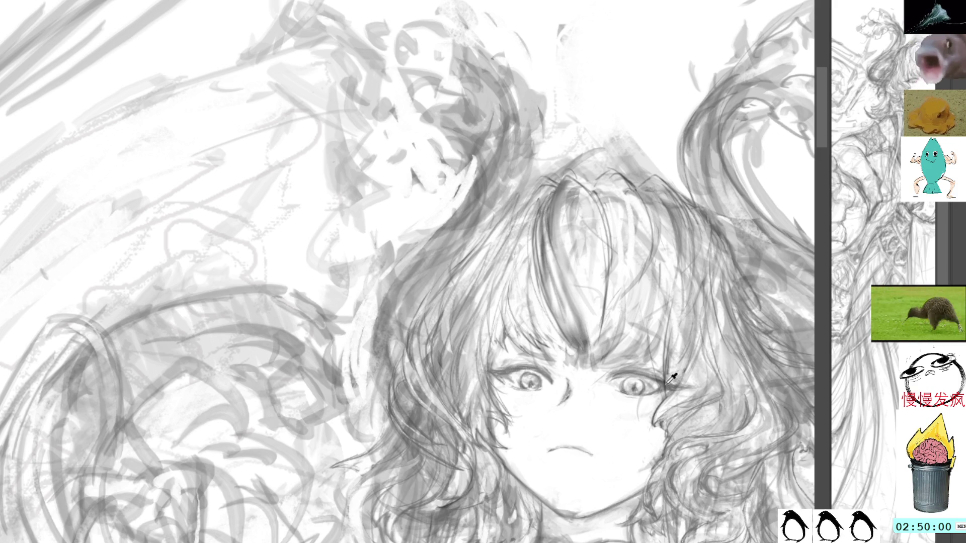
- Rotate the view and add thin strands down the central bangs, then sample a lighter grey
mouse_move(603, 332)
mouse_down()
mouse_move(649, 240)
mouse_move(603, 238)
mouse_up()
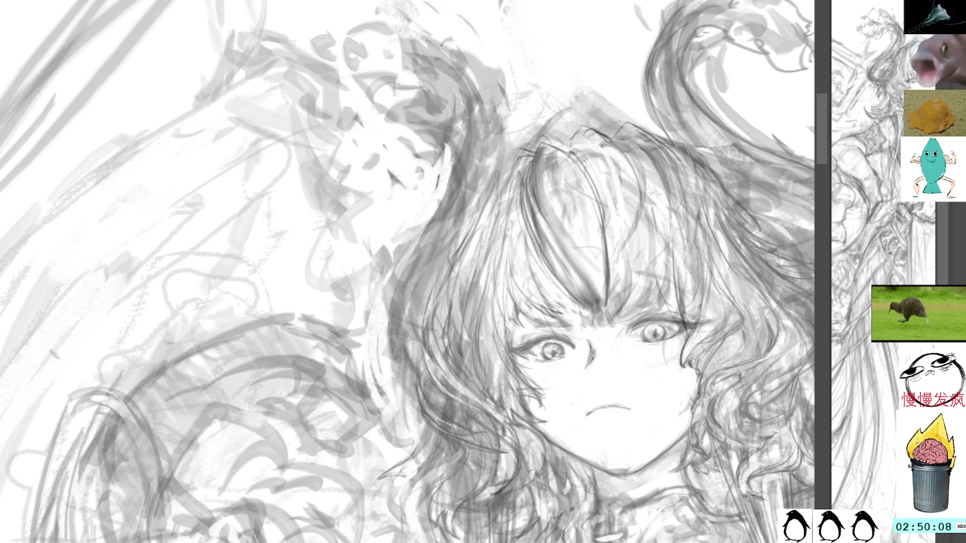
drag(654, 125, 672, 193)
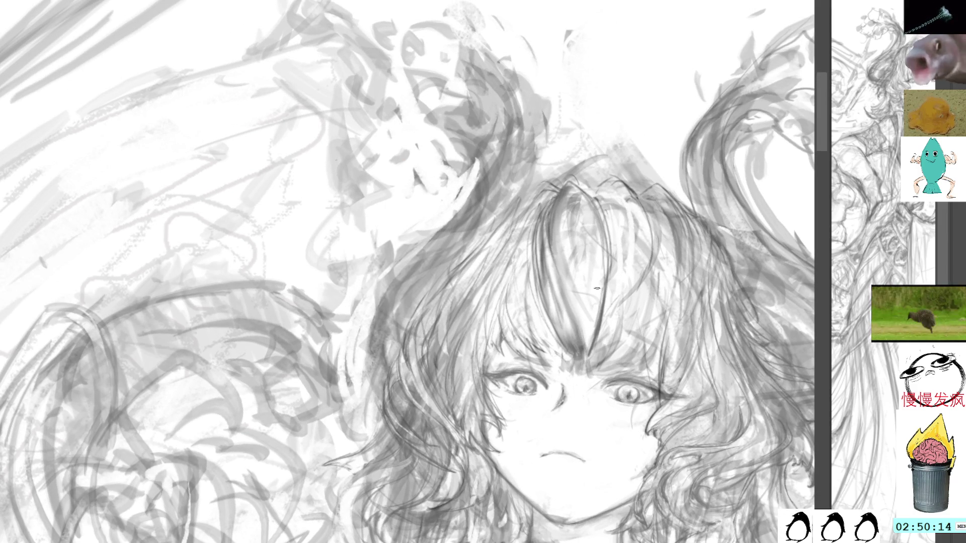
drag(576, 187, 598, 253)
drag(593, 218, 592, 292)
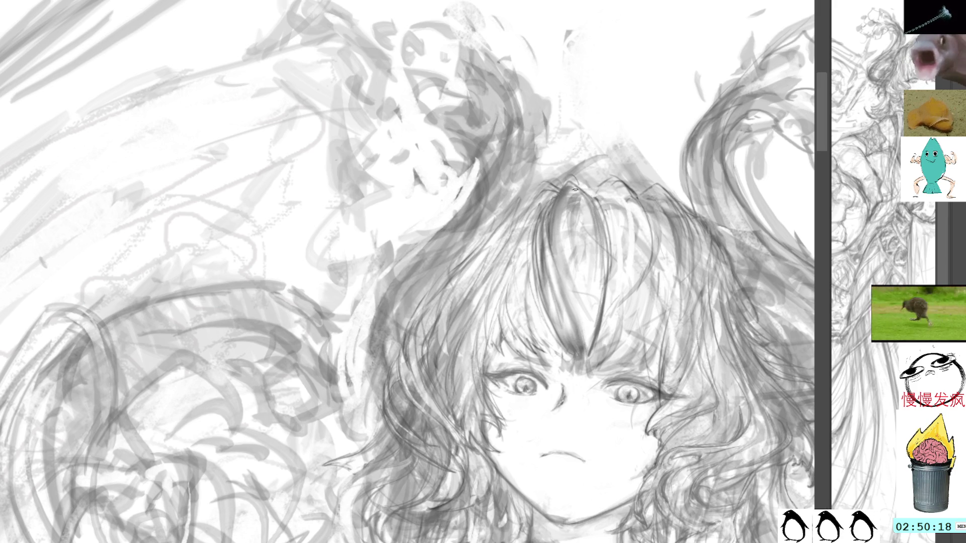
drag(569, 210, 578, 293)
drag(571, 252, 579, 285)
key(ctrl+z)
key(ctrl+z)
key(ctrl+z)
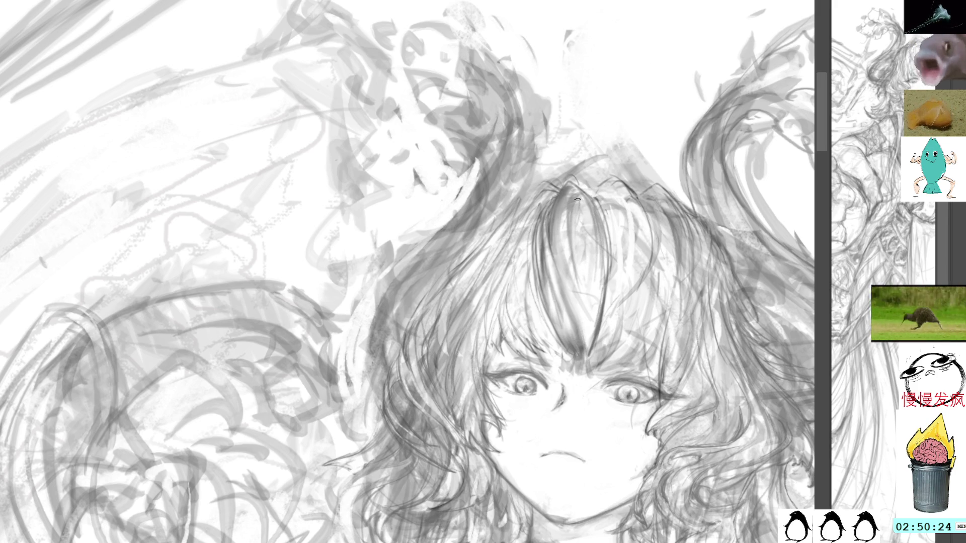
key(ctrl+z)
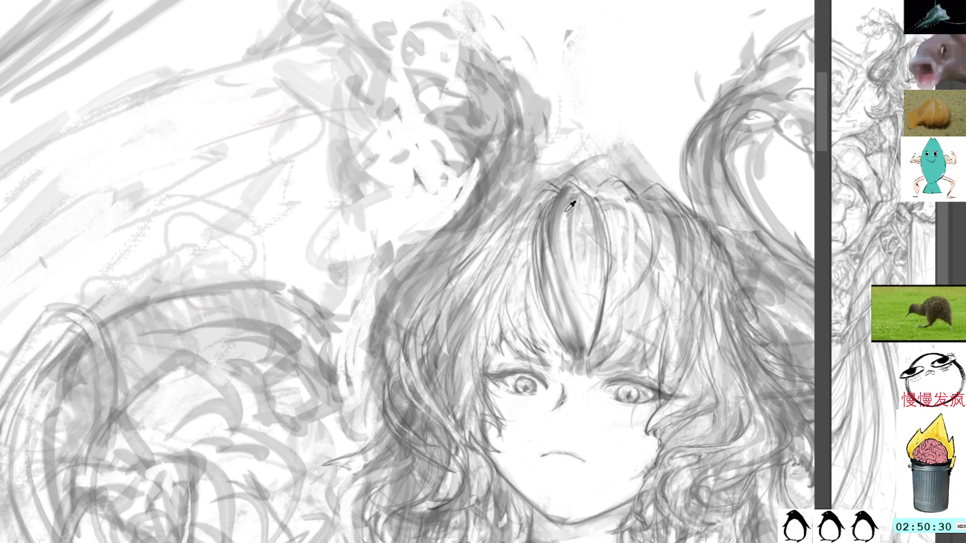
drag(567, 210, 563, 265)
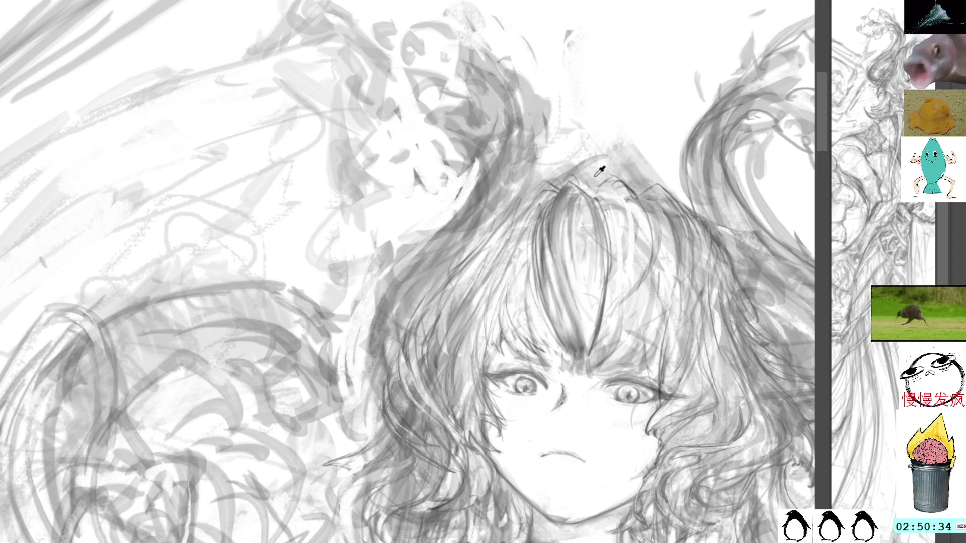
ctrl+click(567, 189)
ctrl+click(624, 101)
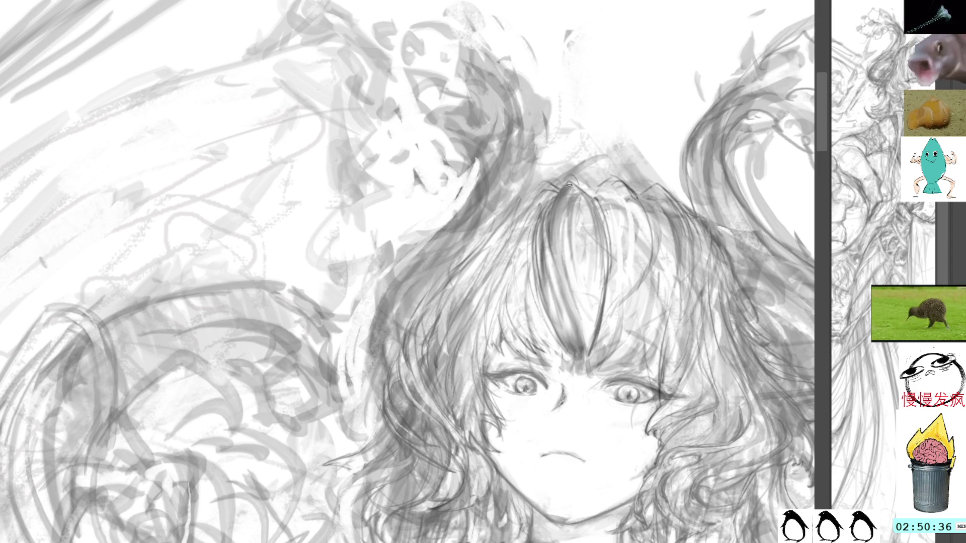